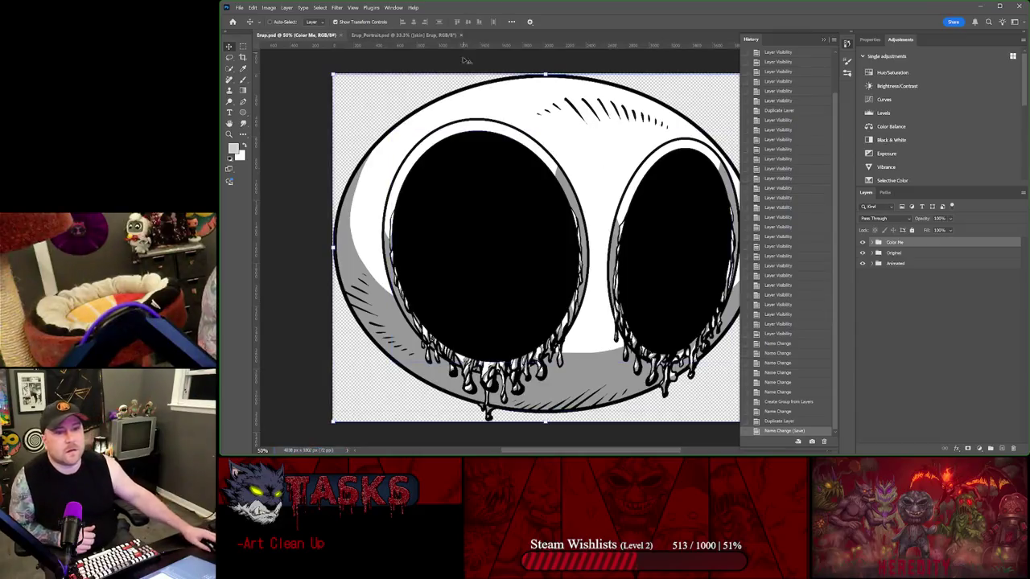
- Close the Erup_Portrait and Erup documents
{"action": "left_click", "coordinate": [463, 35]}
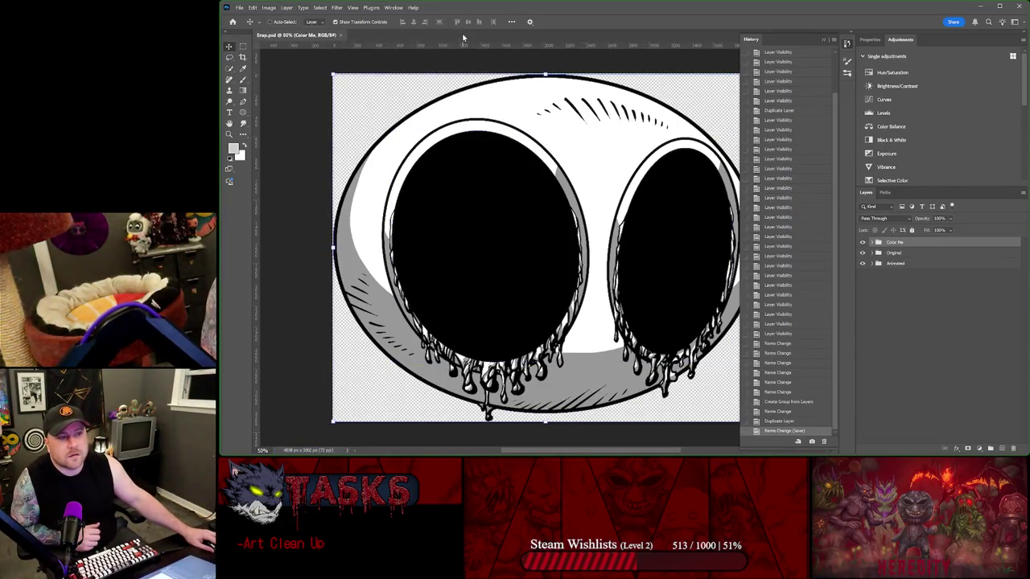
{"action": "left_click", "coordinate": [342, 38]}
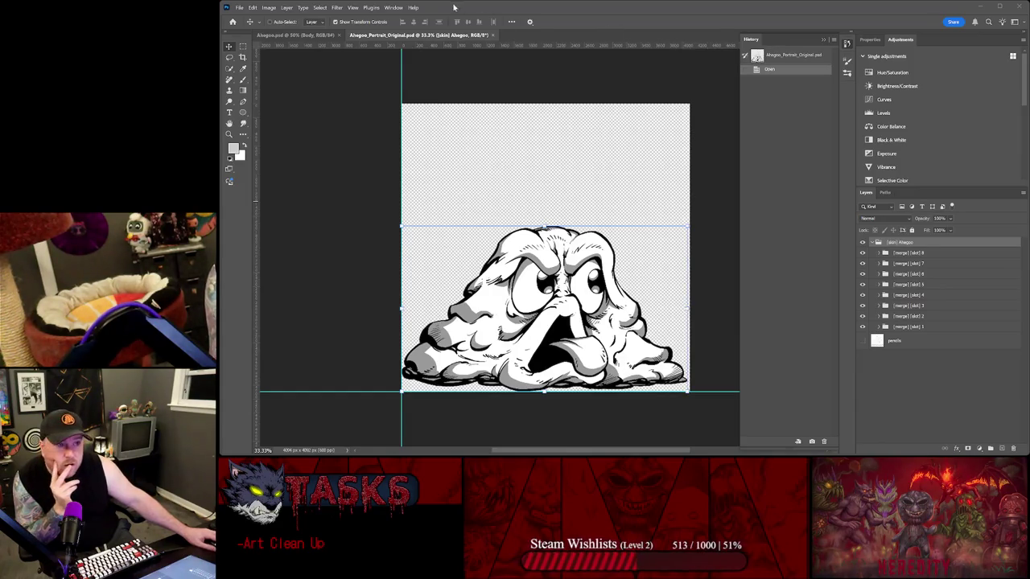
- Drag the collapsed [skin] Ahegoo sketch group from the portrait into Ahegoo.psd
{"action": "left_click", "coordinate": [488, 36]}
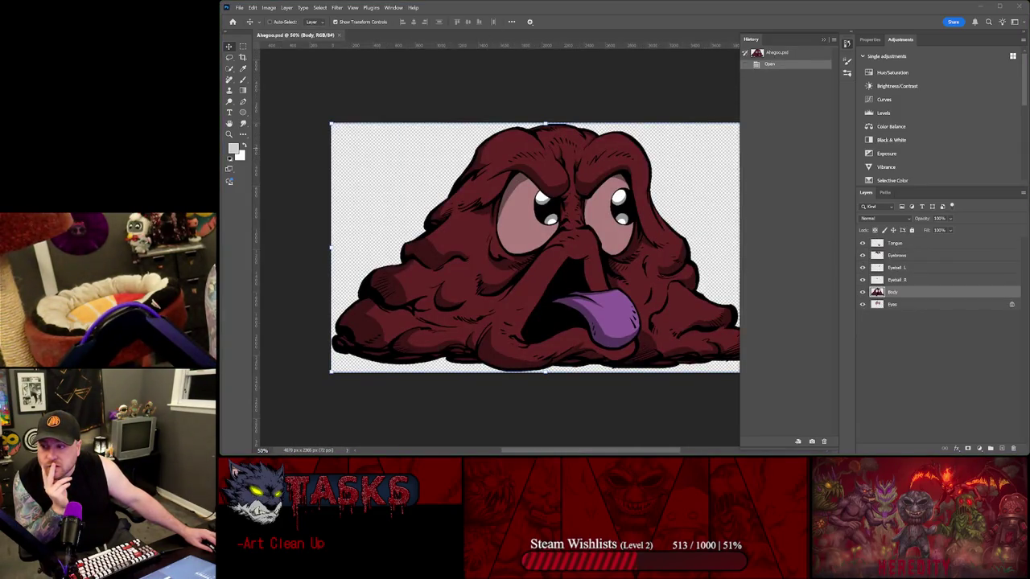
{"action": "key", "text": "ctrl+Tab"}
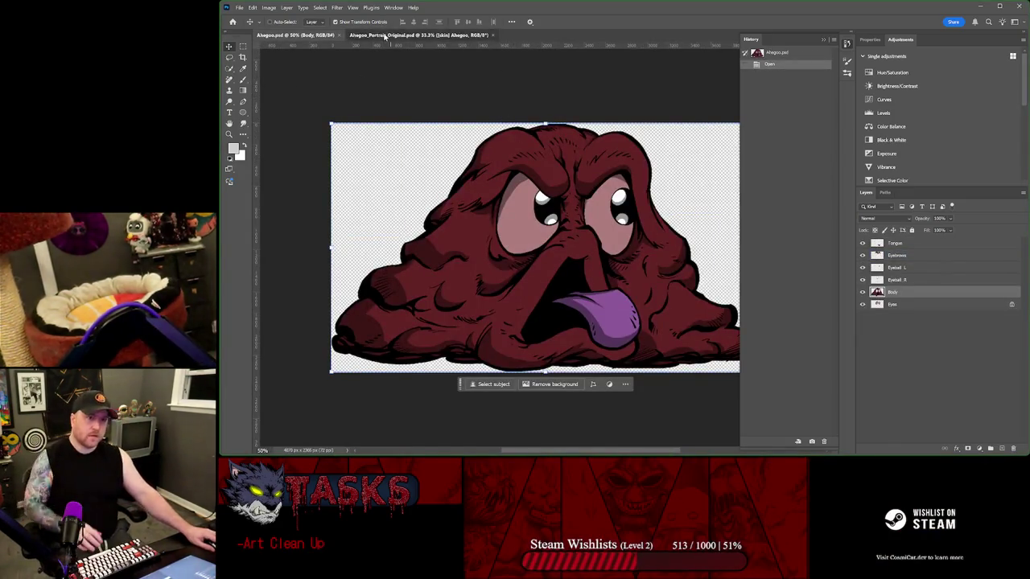
{"action": "left_click", "coordinate": [387, 35]}
{"action": "left_click", "coordinate": [872, 242]}
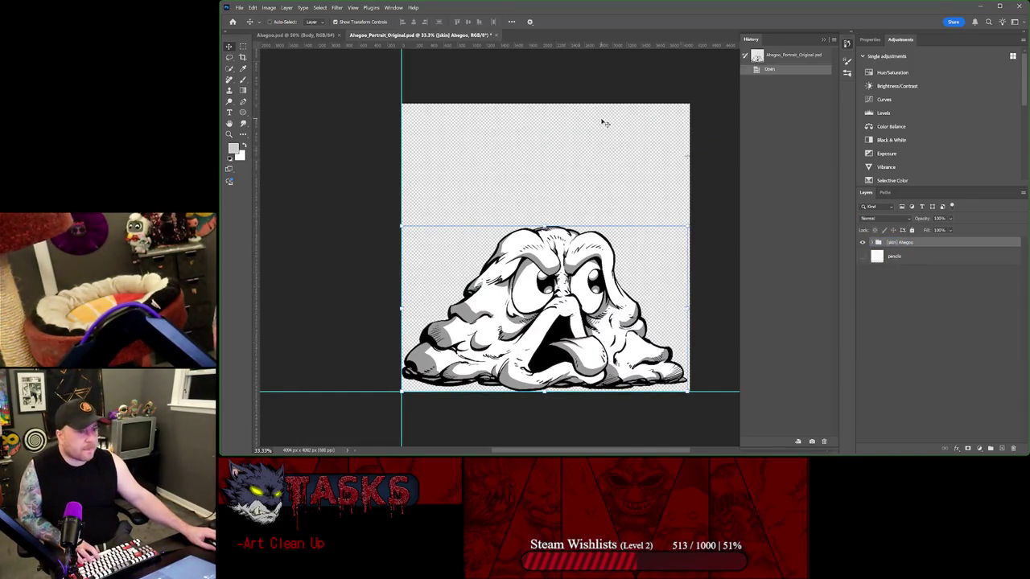
{"action": "left_click_drag", "start_coordinate": [681, 153], "coordinate": [956, 343]}
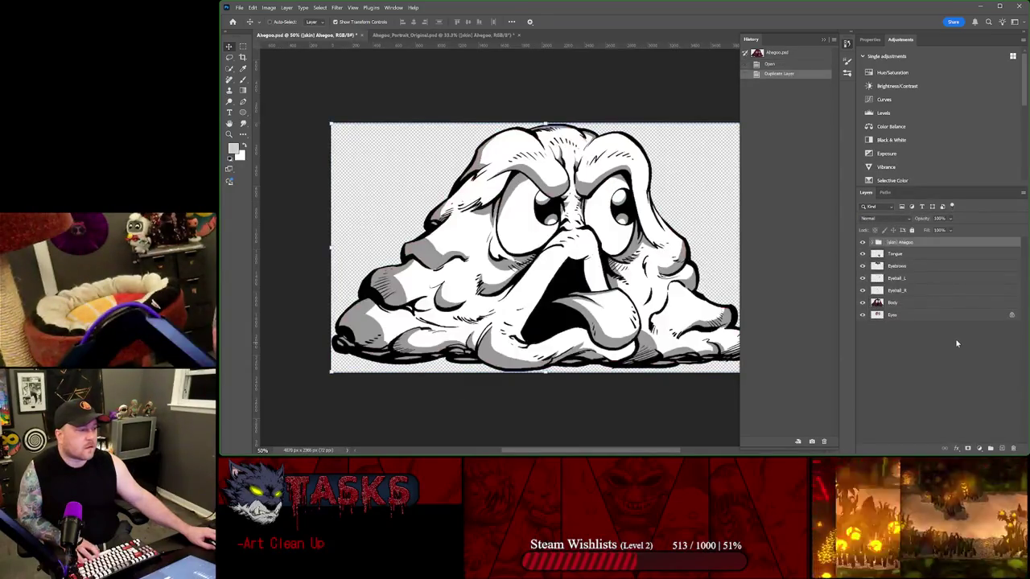
- Group the Tongue through Eyes layers into a group named Animated
{"action": "left_click", "coordinate": [862, 242]}
{"action": "left_click", "coordinate": [862, 242]}
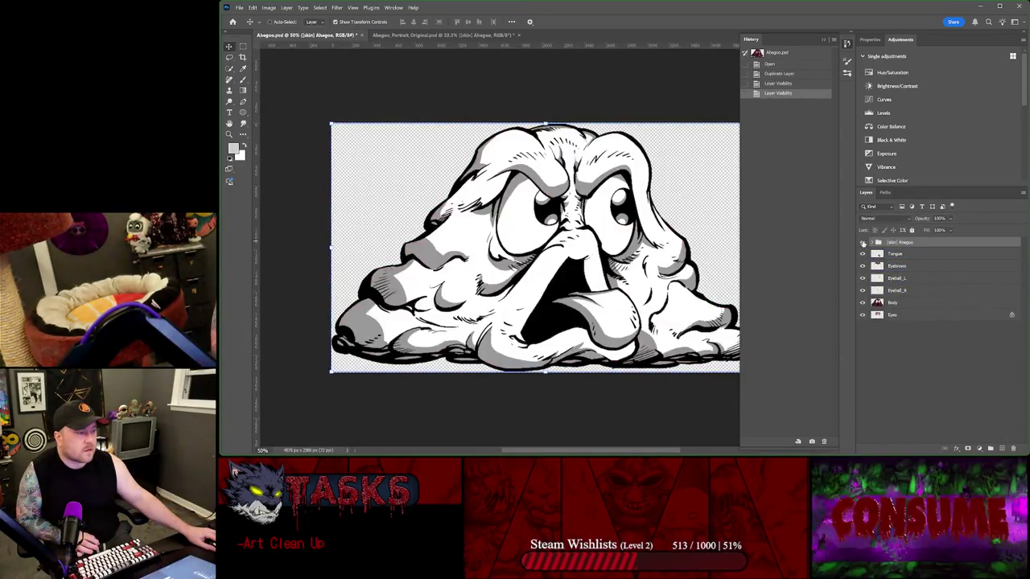
{"action": "left_click", "coordinate": [869, 253]}
{"action": "left_click", "coordinate": [893, 315], "text": "shift"}
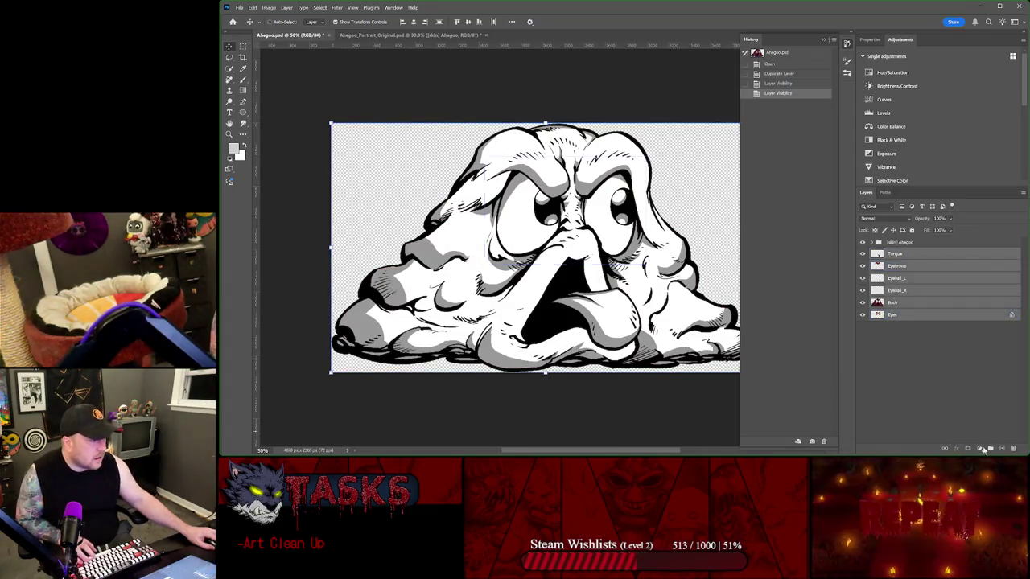
{"action": "key", "text": "ctrl+g"}
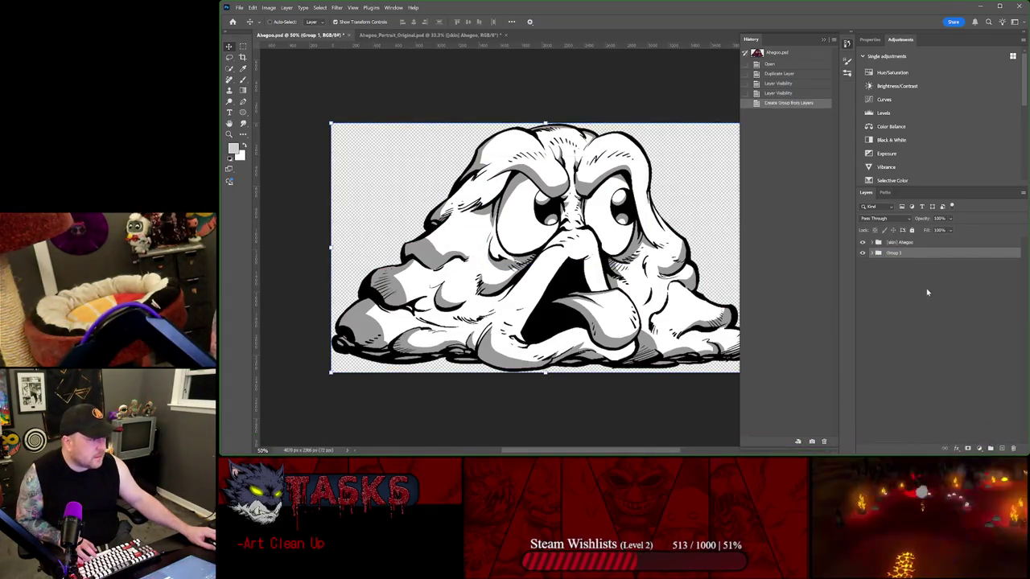
{"action": "type", "text": "Animated"}
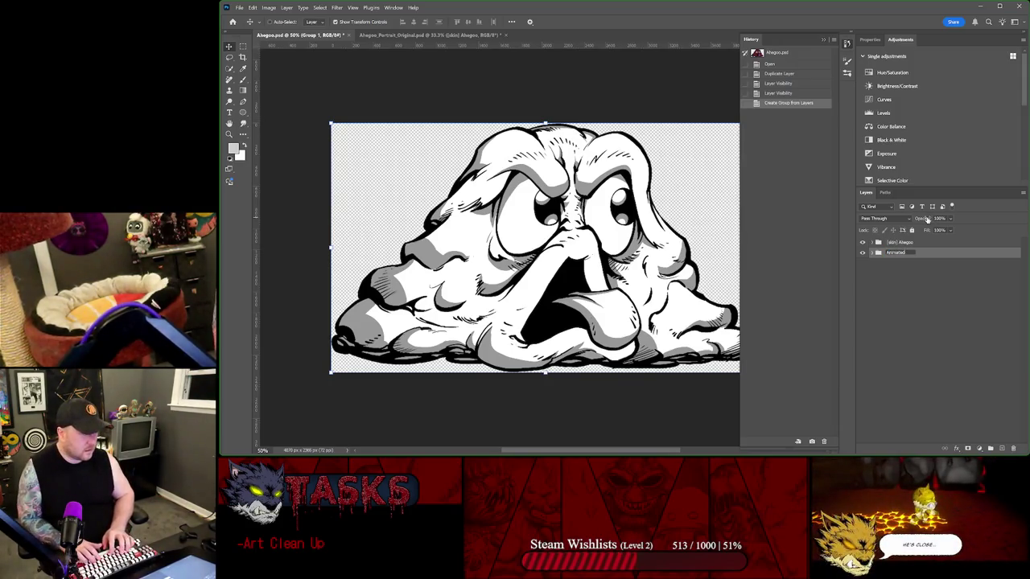
{"action": "key", "text": "Return"}
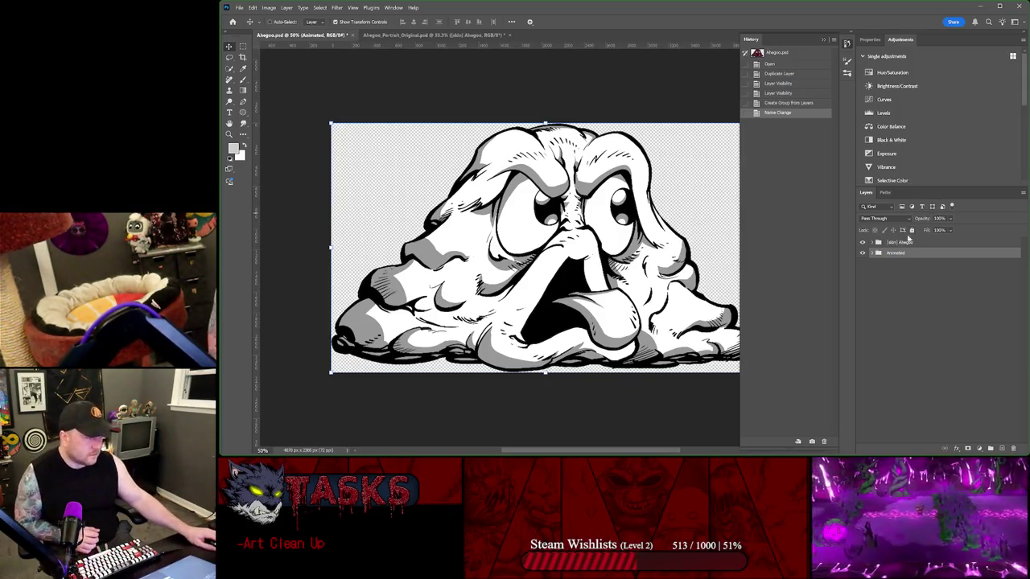
- Compare the sketch with the colour art, then expand the [skin] Ahegoo and Animated groups
{"action": "left_click", "coordinate": [863, 243]}
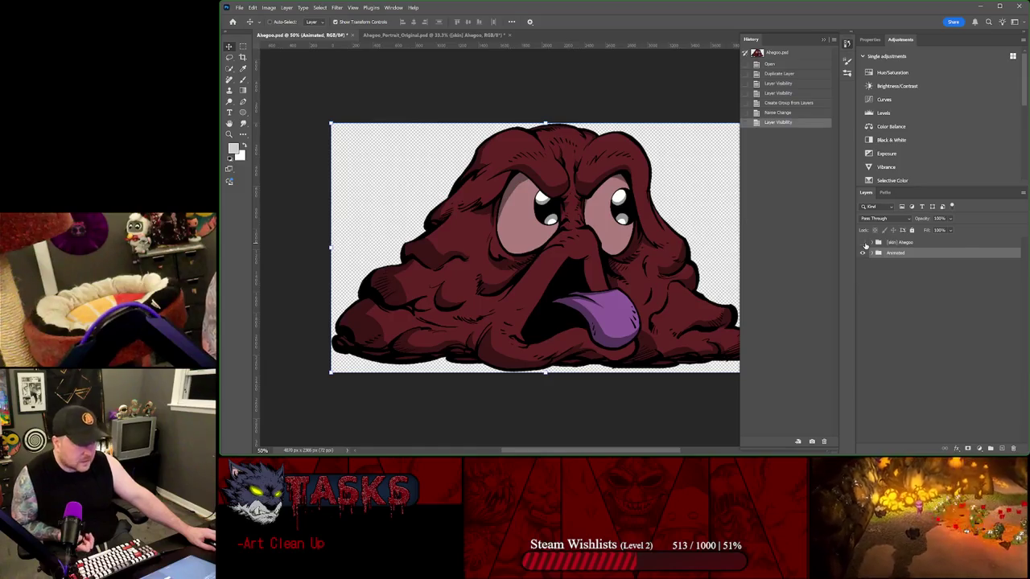
{"action": "left_click", "coordinate": [863, 242]}
{"action": "left_click", "coordinate": [872, 243]}
{"action": "left_click", "coordinate": [873, 242]}
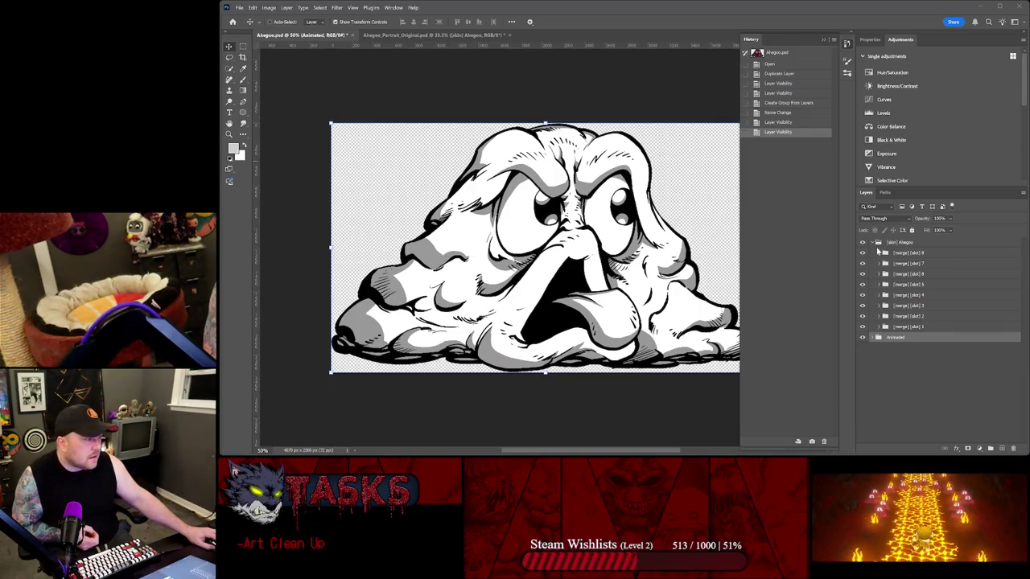
{"action": "left_click", "coordinate": [879, 337]}
- Rename the [skin] Ahegoo group to Original
{"action": "left_click", "coordinate": [886, 253]}
{"action": "left_click", "coordinate": [873, 242]}
{"action": "double_click", "coordinate": [899, 242]}
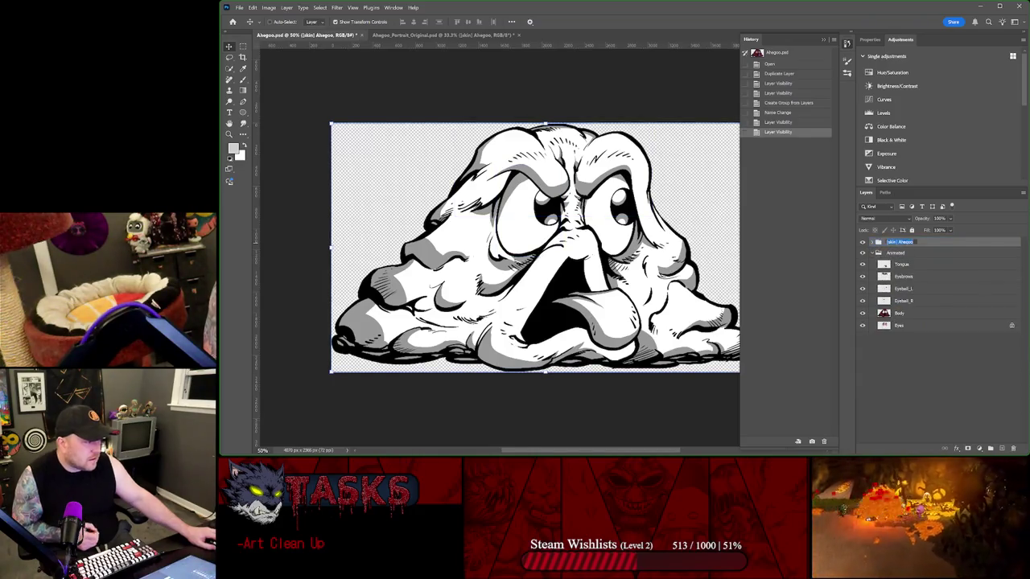
{"action": "type", "text": "Oro"}
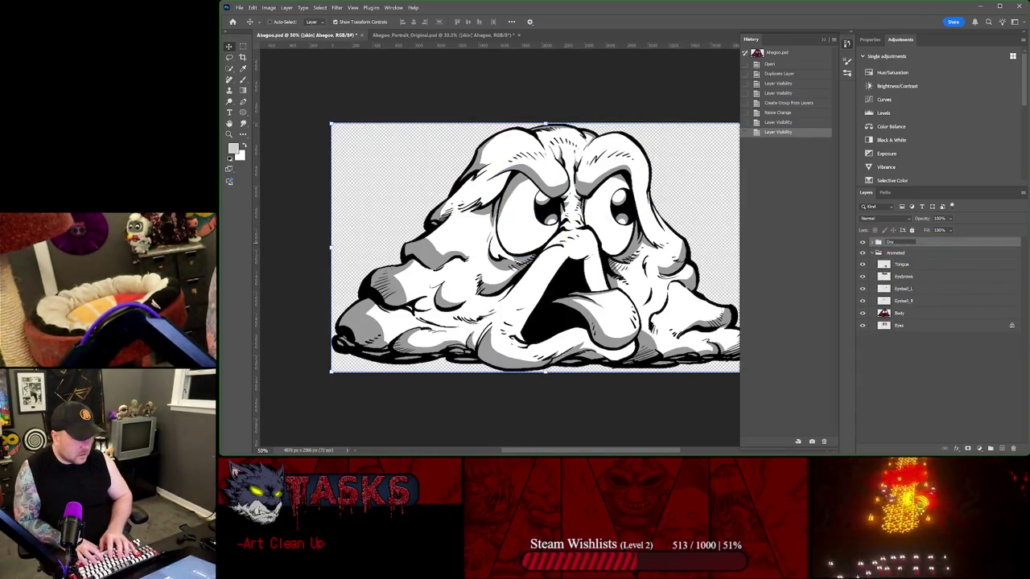
{"action": "key", "text": "Return"}
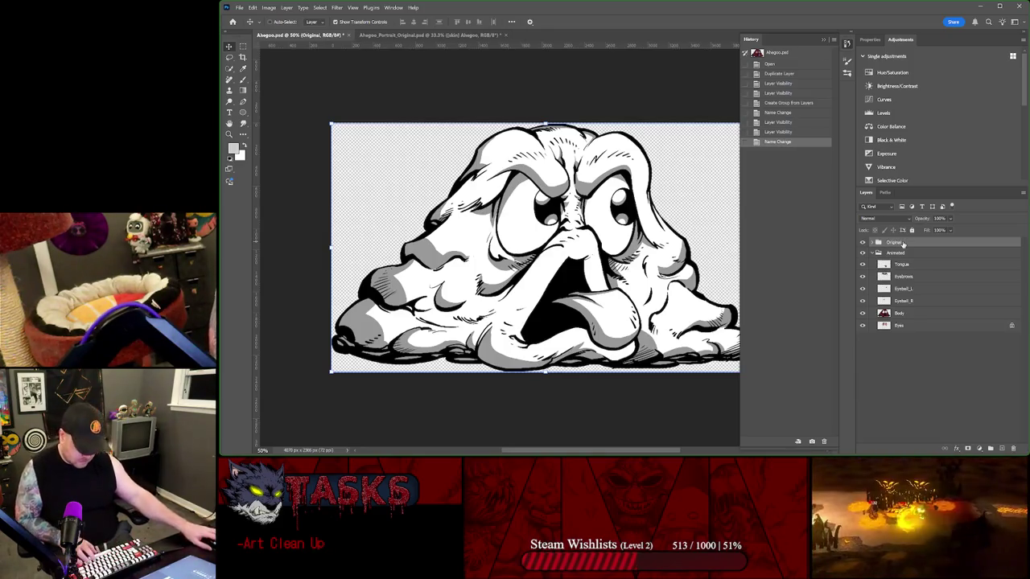
- Duplicate the Original group and name the copy Color Me
{"action": "key", "text": "ctrl+j"}
{"action": "double_click", "coordinate": [899, 242]}
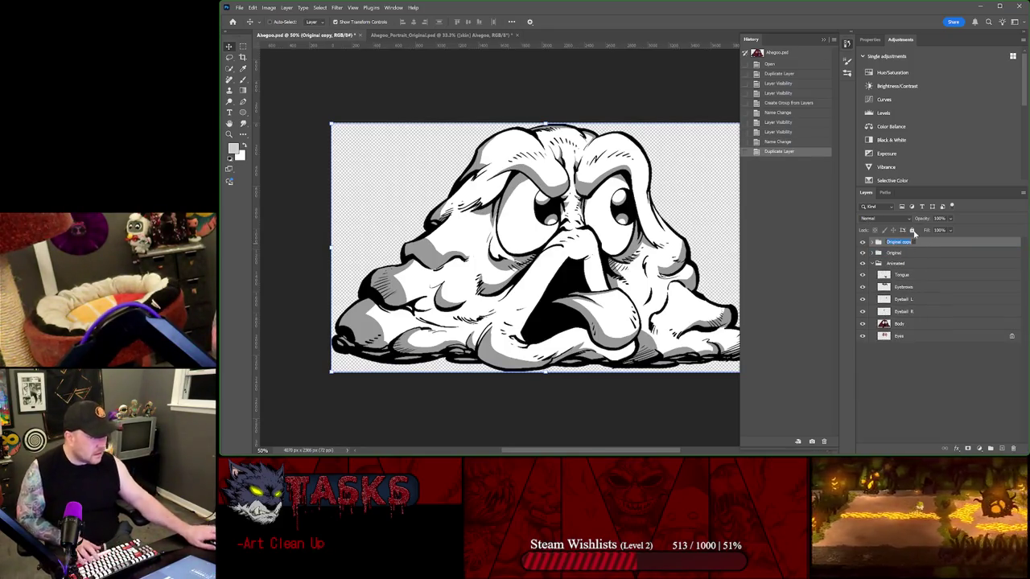
{"action": "type", "text": "Color Me"}
{"action": "key", "text": "Return"}
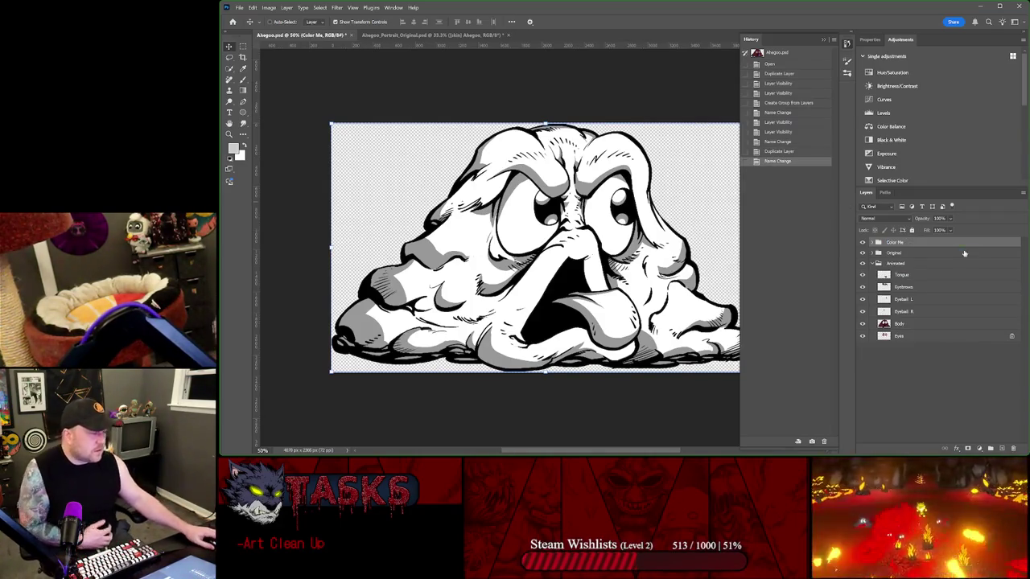
{"action": "left_click", "coordinate": [877, 264]}
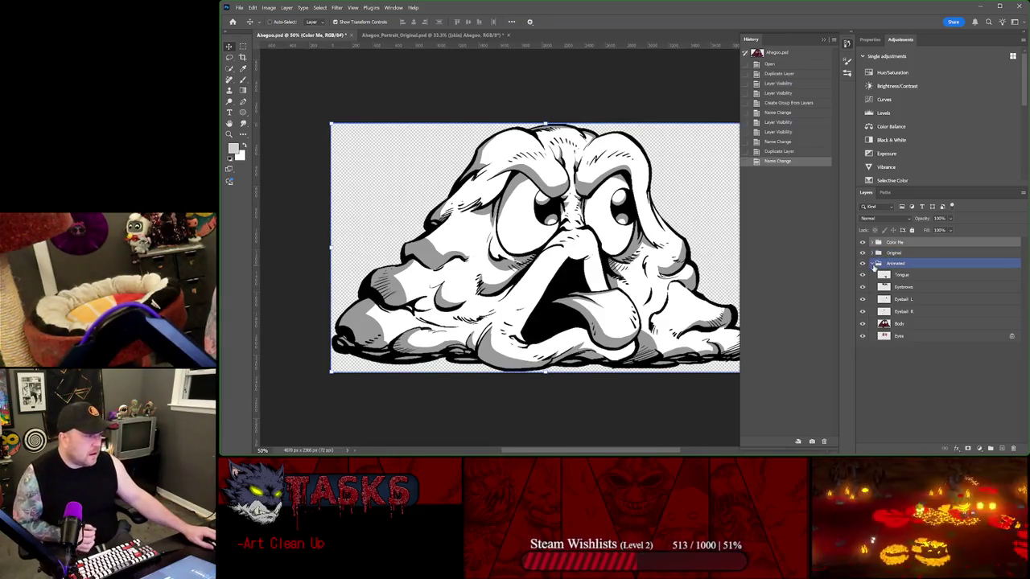
- Expand Color Me, compare the mouth slots, and hide slots 3 through 8
{"action": "left_click", "coordinate": [876, 264]}
{"action": "left_click", "coordinate": [874, 244]}
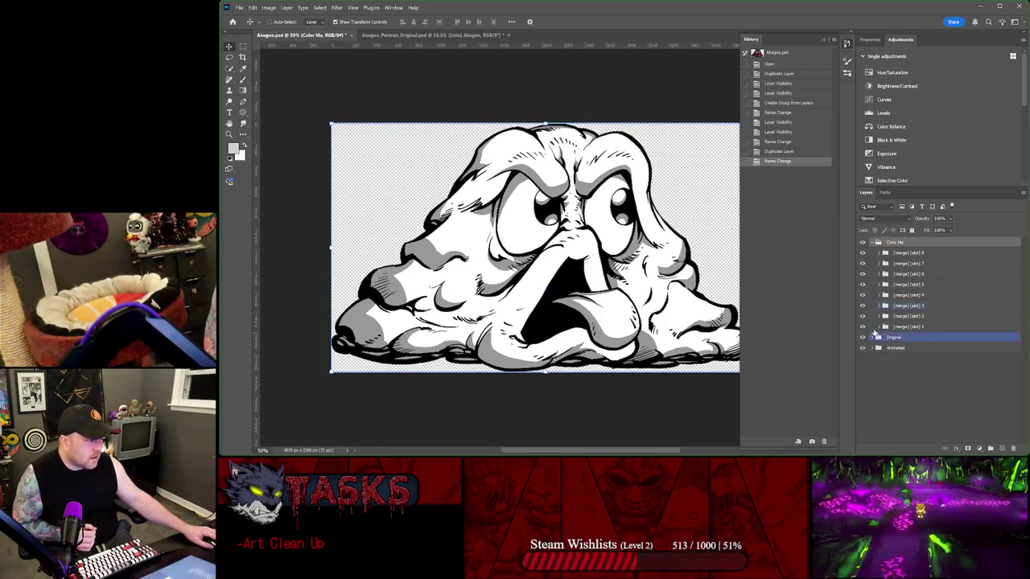
{"action": "left_click", "coordinate": [864, 316]}
{"action": "left_click", "coordinate": [862, 317]}
{"action": "left_click", "coordinate": [883, 316]}
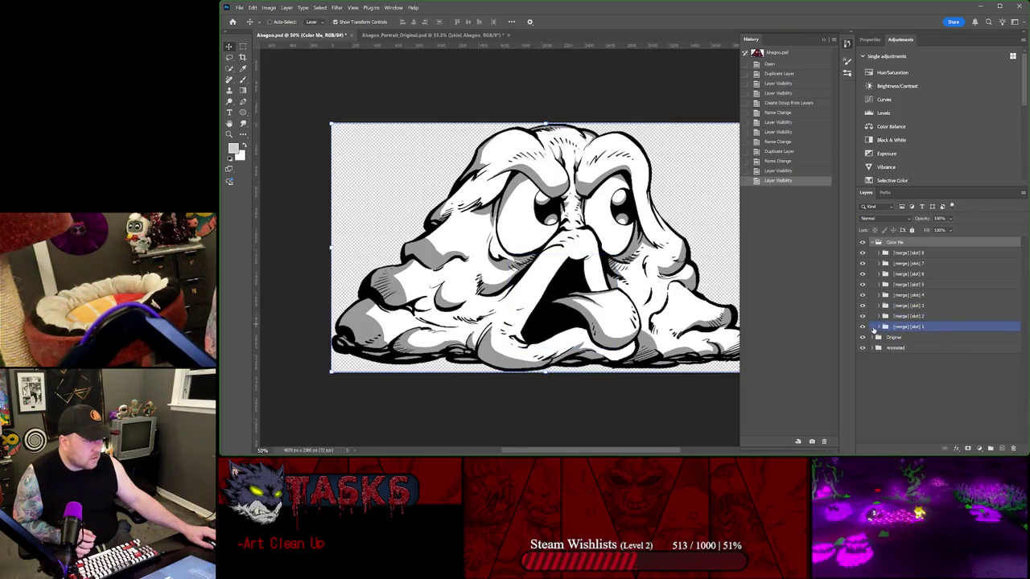
{"action": "left_click", "coordinate": [879, 316]}
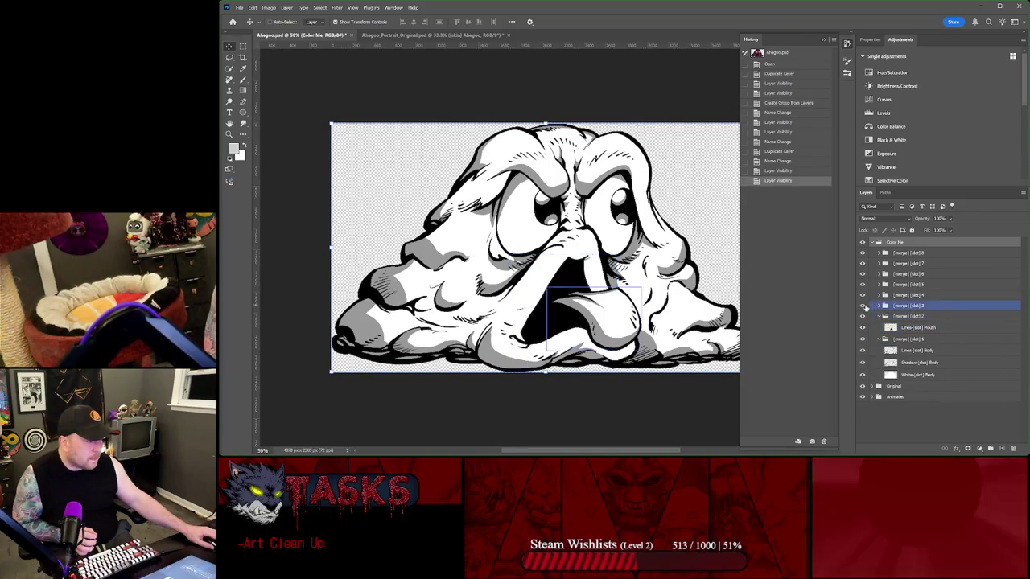
{"action": "left_click", "coordinate": [862, 316], "text": "alt"}
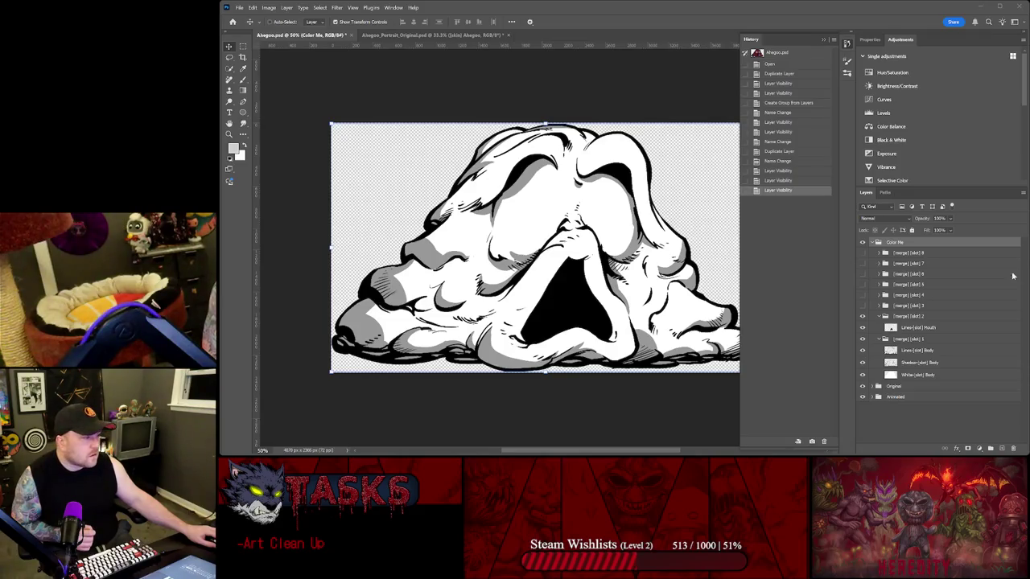
- Merge Lines-[slot] Mouth down into the slot 1 body lines and delete the empty [merge] [slot] 2
{"action": "left_click", "coordinate": [864, 326]}
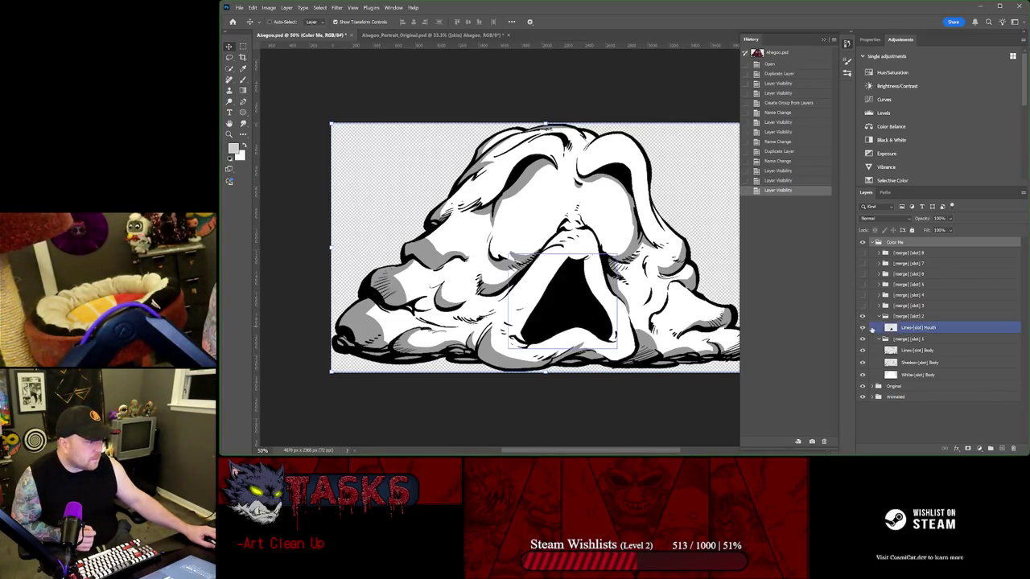
{"action": "left_click_drag", "start_coordinate": [921, 329], "coordinate": [921, 345]}
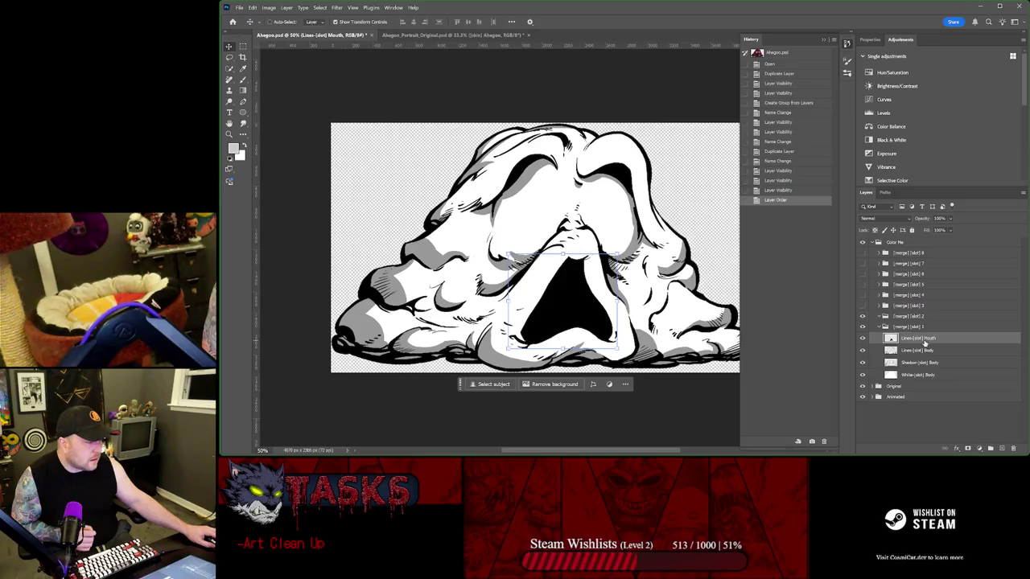
{"action": "right_click", "coordinate": [921, 340]}
{"action": "left_click", "coordinate": [948, 180]}
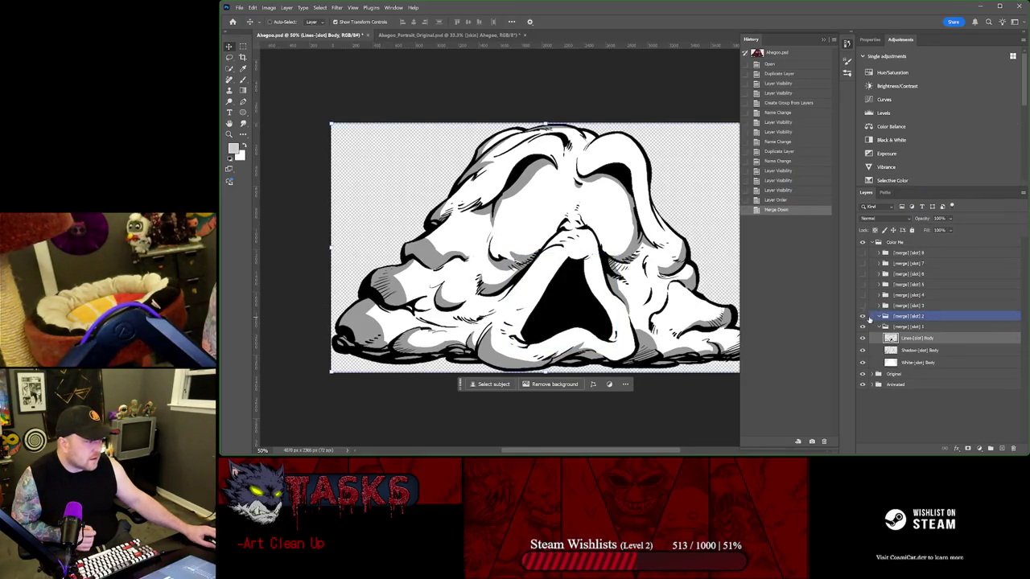
{"action": "left_click", "coordinate": [901, 317]}
{"action": "key", "text": "Delete"}
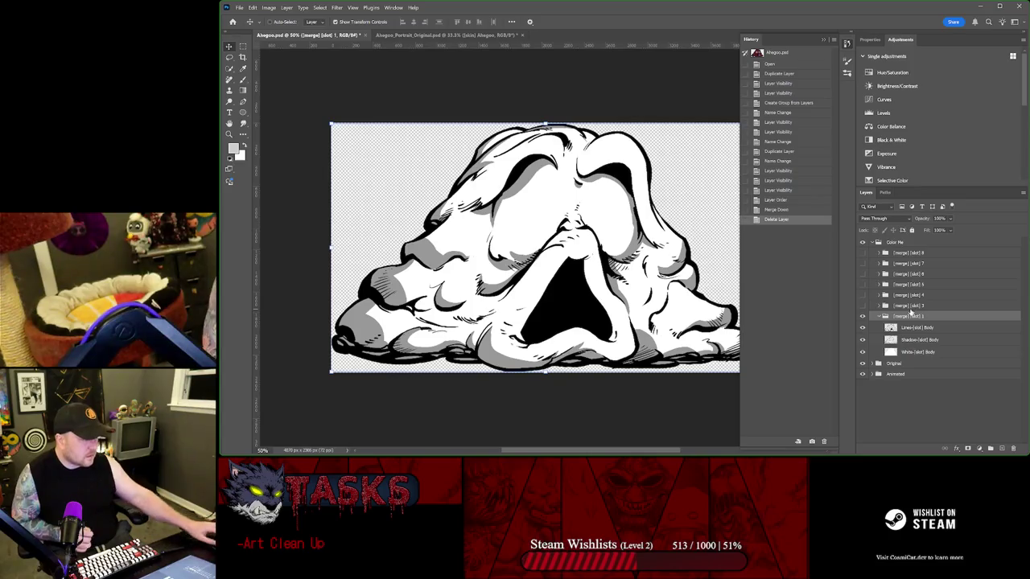
{"action": "left_click", "coordinate": [873, 374]}
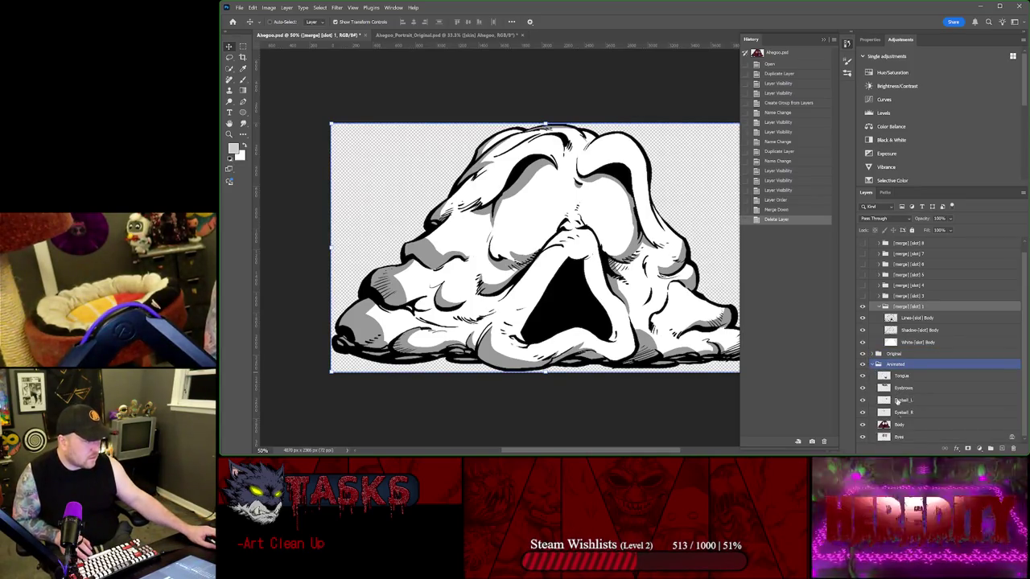
- Rename the [merge] [slot] 1 group to [merge] [slot] Body
{"action": "double_click", "coordinate": [898, 424]}
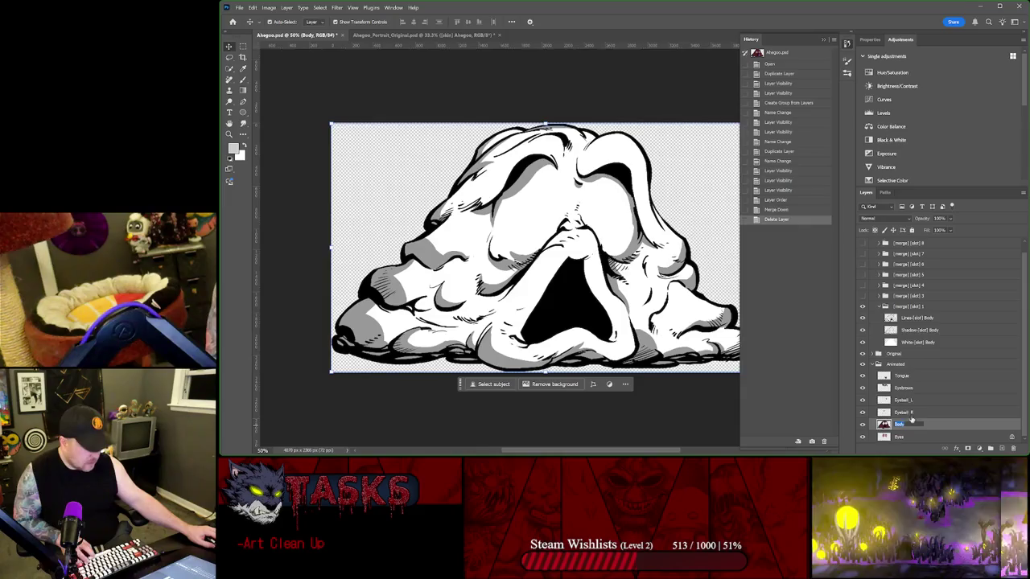
{"action": "double_click", "coordinate": [917, 306]}
{"action": "type", "text": "Body"}
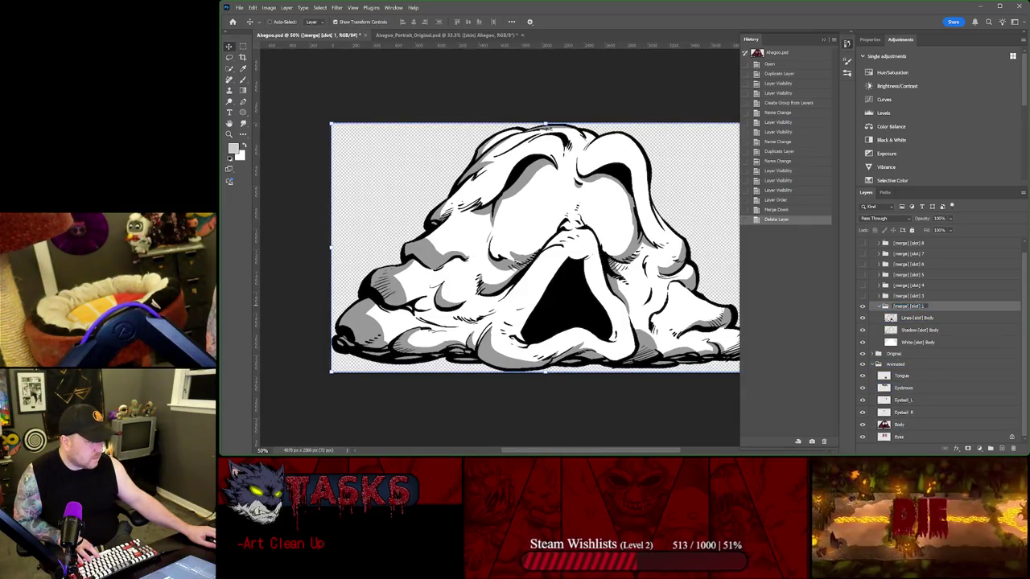
{"action": "left_click", "coordinate": [924, 286]}
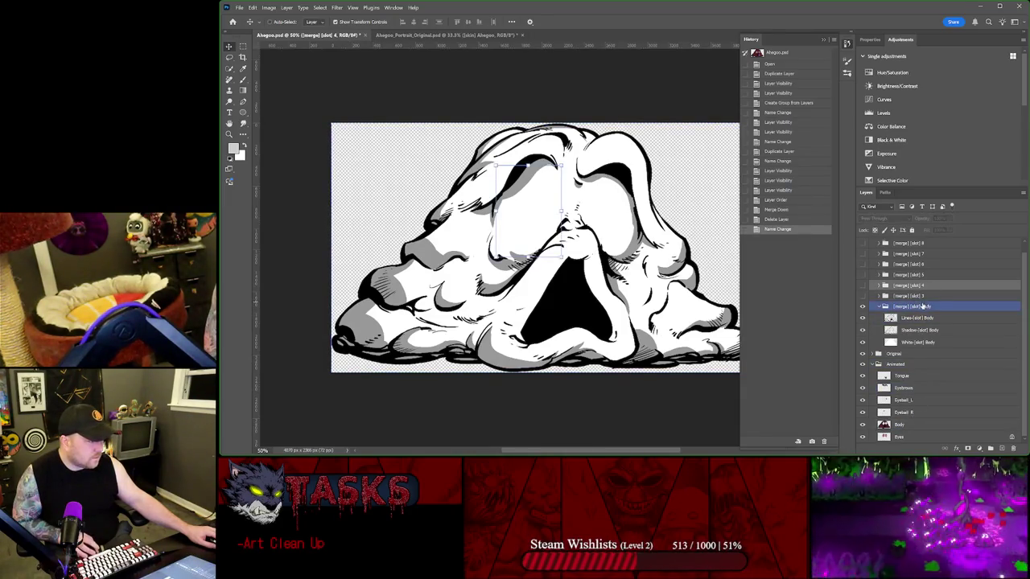
- Rename slot 3 to [merge] [slot] Tongue and move it to the top of Color Me
{"action": "left_click", "coordinate": [863, 296]}
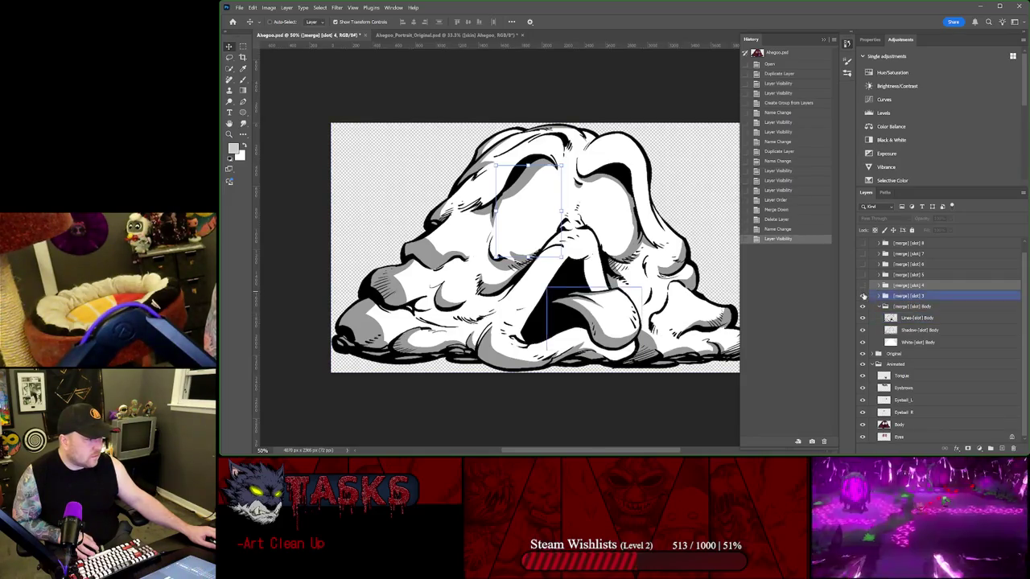
{"action": "left_click", "coordinate": [863, 296]}
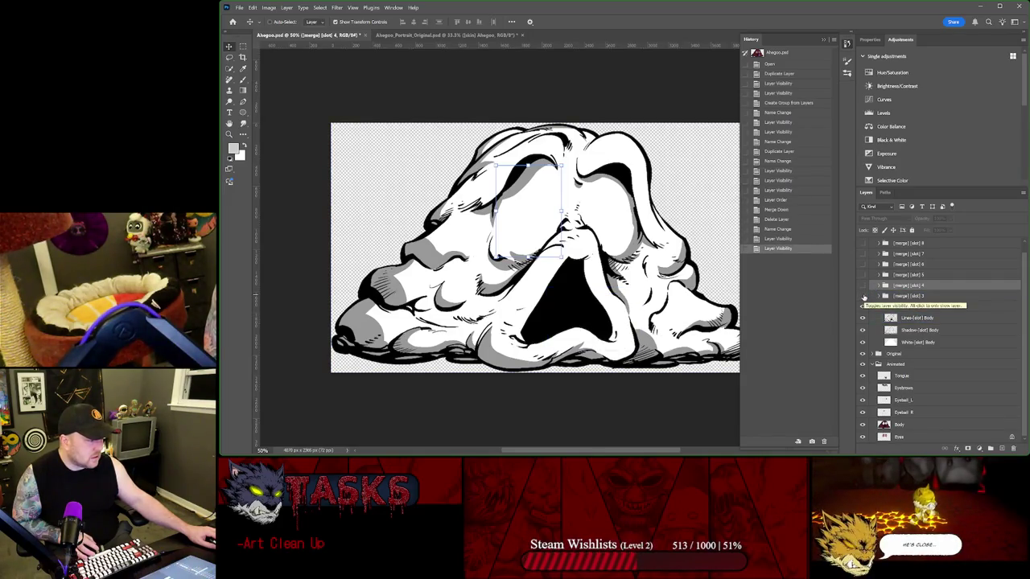
{"action": "left_click", "coordinate": [918, 330]}
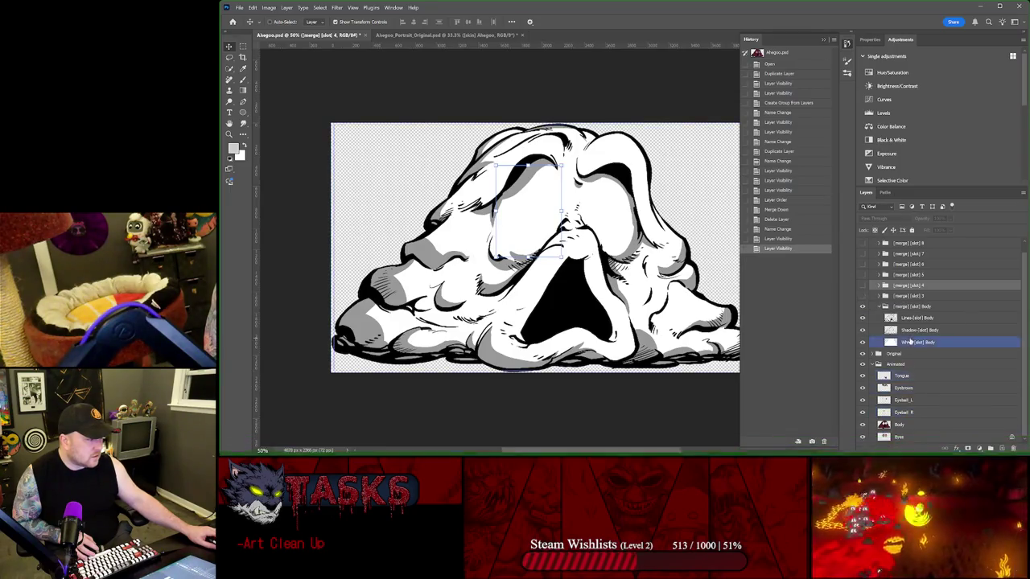
{"action": "scroll", "coordinate": [914, 322], "scroll_direction": "up", "scroll_amount": 1}
{"action": "double_click", "coordinate": [901, 385]}
{"action": "key", "text": "ctrl+c"}
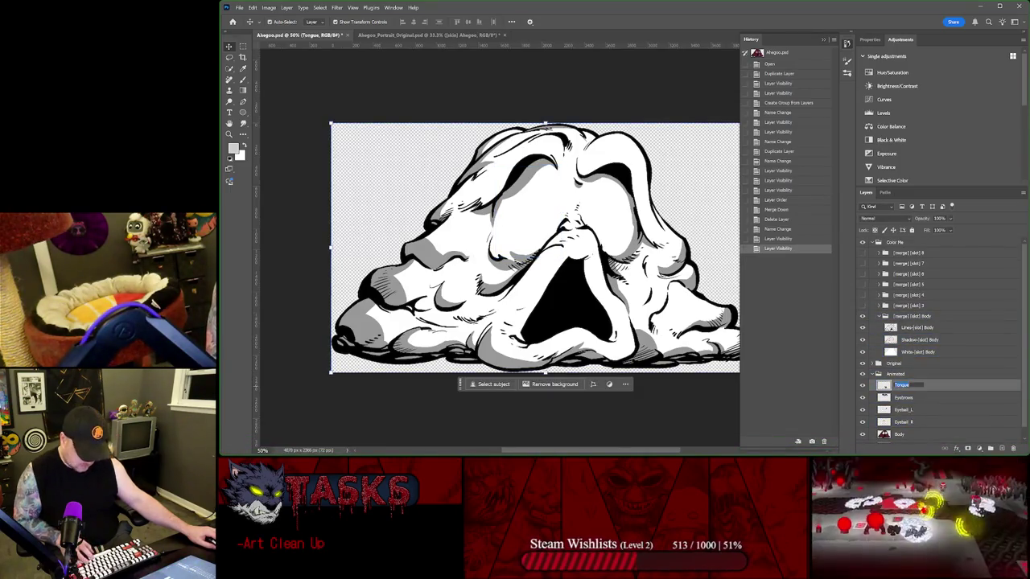
{"action": "double_click", "coordinate": [908, 305]}
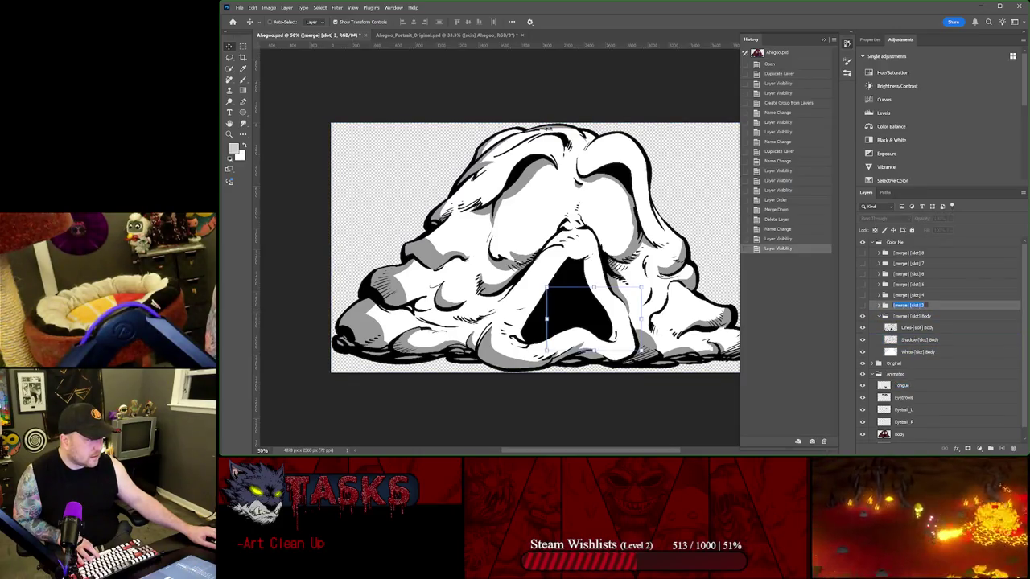
{"action": "key", "text": "ctrl+v"}
{"action": "left_click", "coordinate": [913, 285]}
{"action": "left_click", "coordinate": [864, 305]}
{"action": "left_click", "coordinate": [894, 307]}
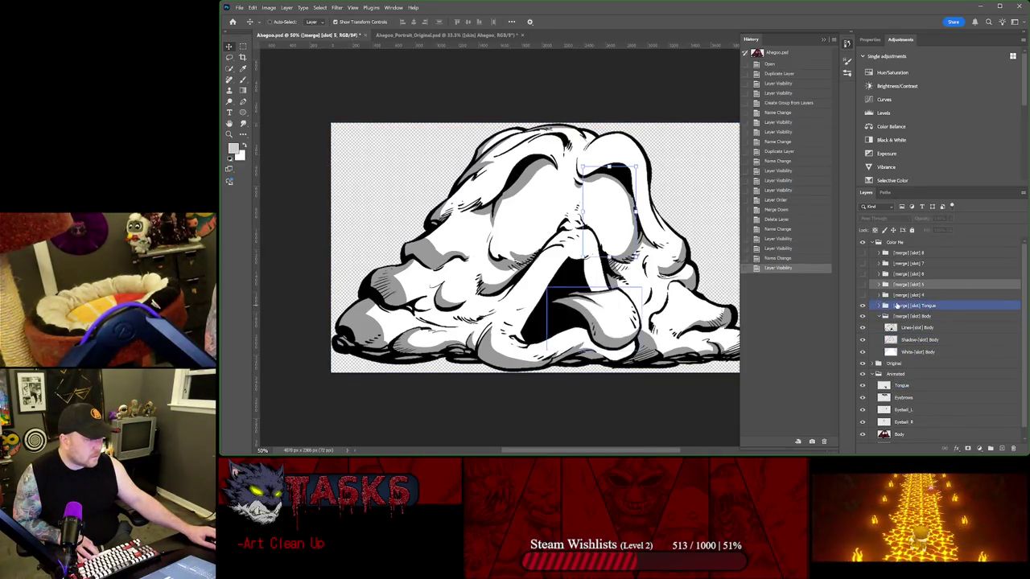
{"action": "left_click_drag", "start_coordinate": [910, 306], "coordinate": [918, 252]}
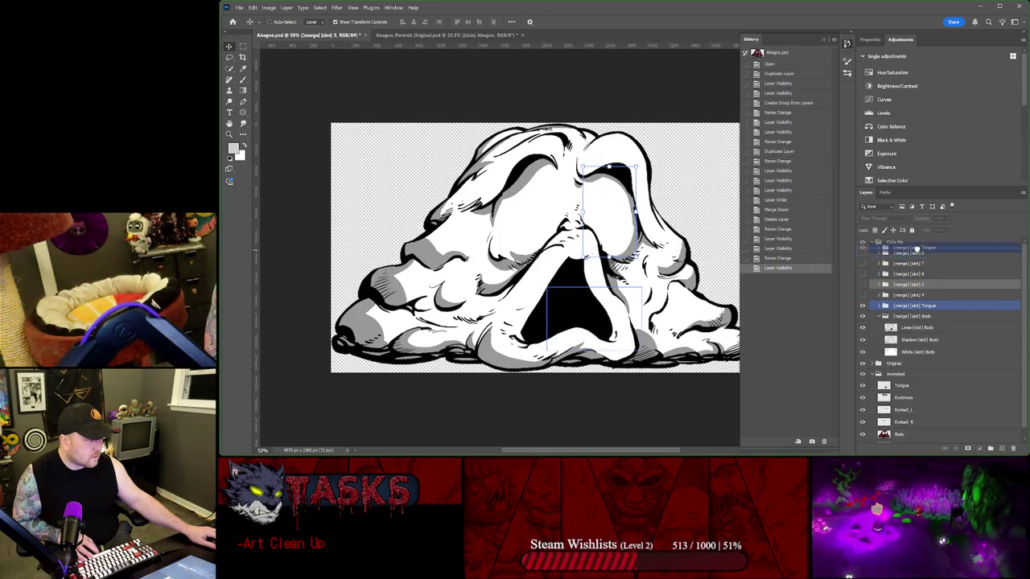
{"action": "left_click", "coordinate": [861, 253]}
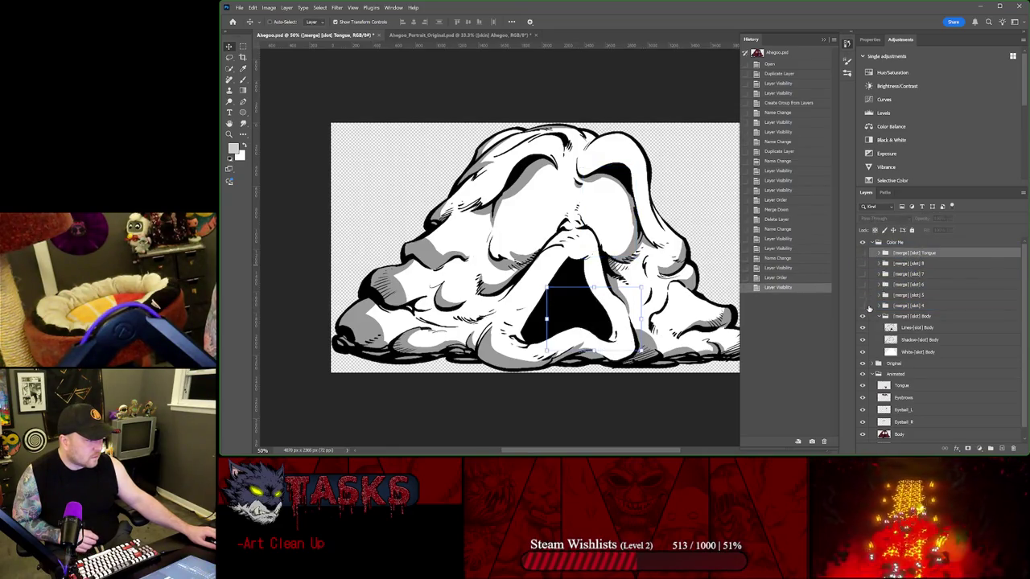
- Preview the slot 4 and slot 5 eye variants and expand both groups
{"action": "left_click", "coordinate": [863, 306]}
{"action": "left_click", "coordinate": [863, 305]}
{"action": "left_click", "coordinate": [863, 295]}
{"action": "left_click", "coordinate": [863, 295]}
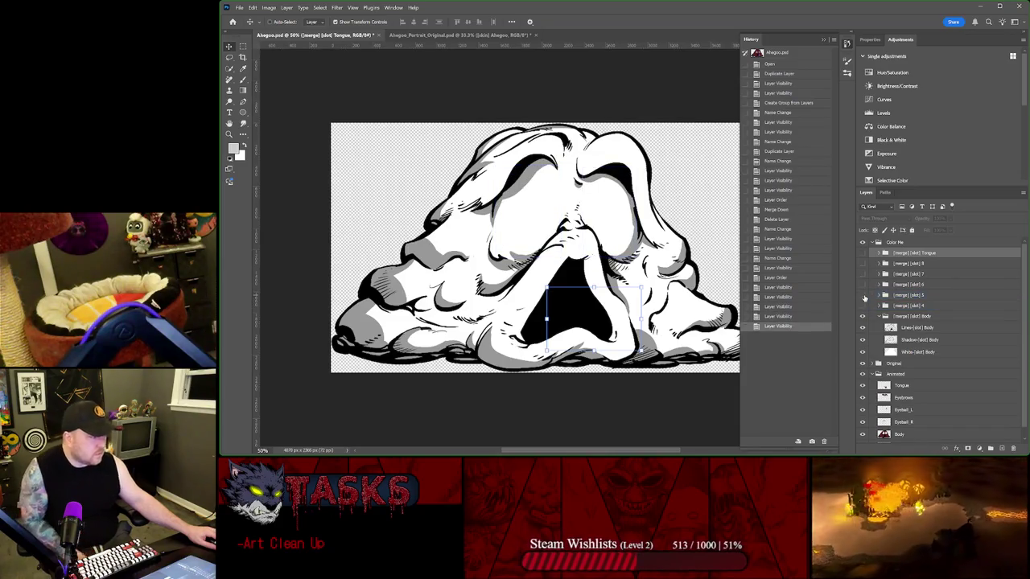
{"action": "left_click", "coordinate": [880, 317]}
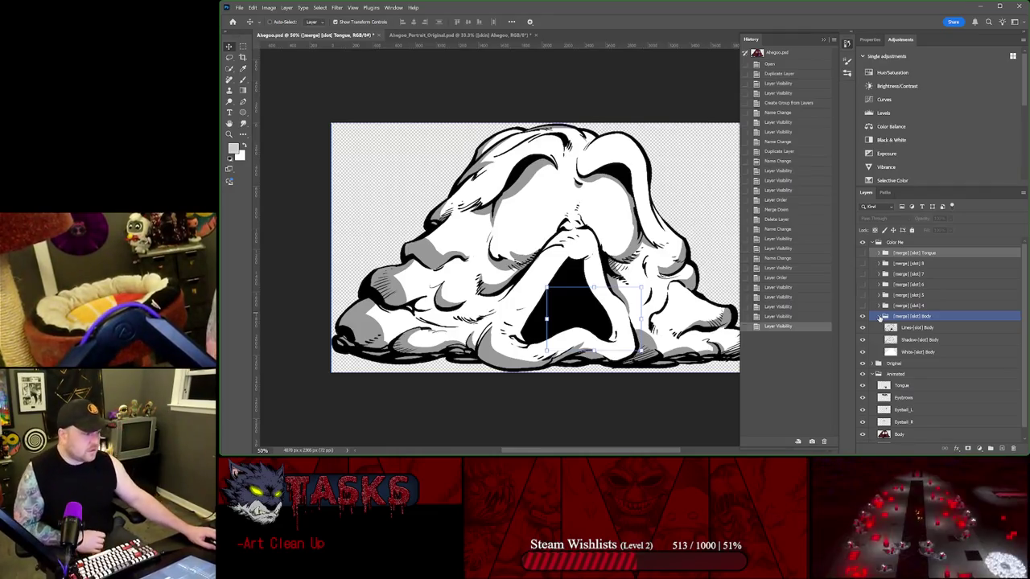
{"action": "scroll", "coordinate": [880, 310], "scroll_direction": "down", "scroll_amount": 1}
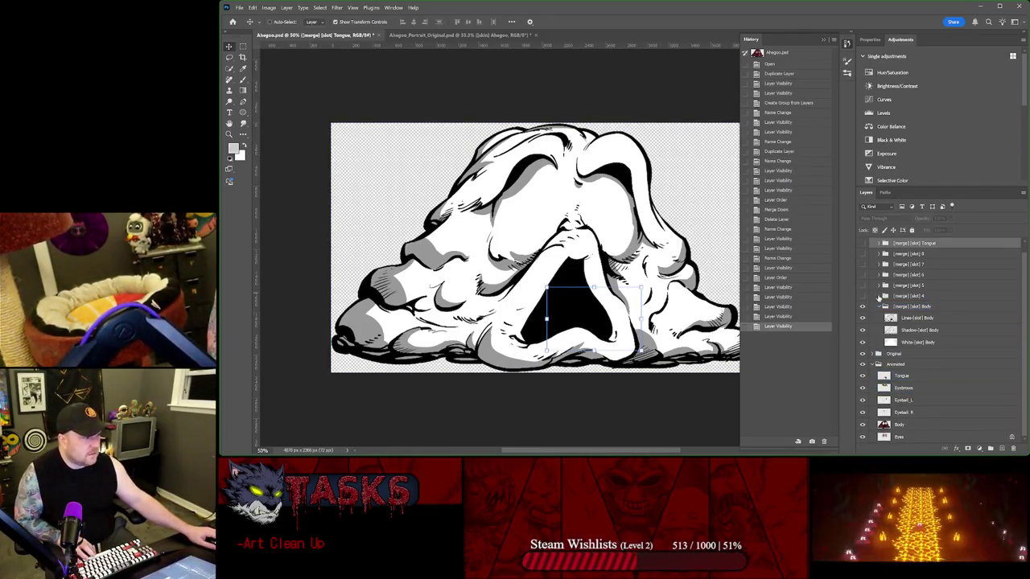
{"action": "left_click", "coordinate": [879, 296]}
{"action": "left_click", "coordinate": [879, 286]}
- Move the LeftEye layers into slot 4 and merge the left-eye lines into the right-eye lines
{"action": "left_click_drag", "start_coordinate": [913, 297], "coordinate": [917, 341]}
{"action": "left_click_drag", "start_coordinate": [921, 297], "coordinate": [921, 346]}
{"action": "left_click", "coordinate": [921, 319]}
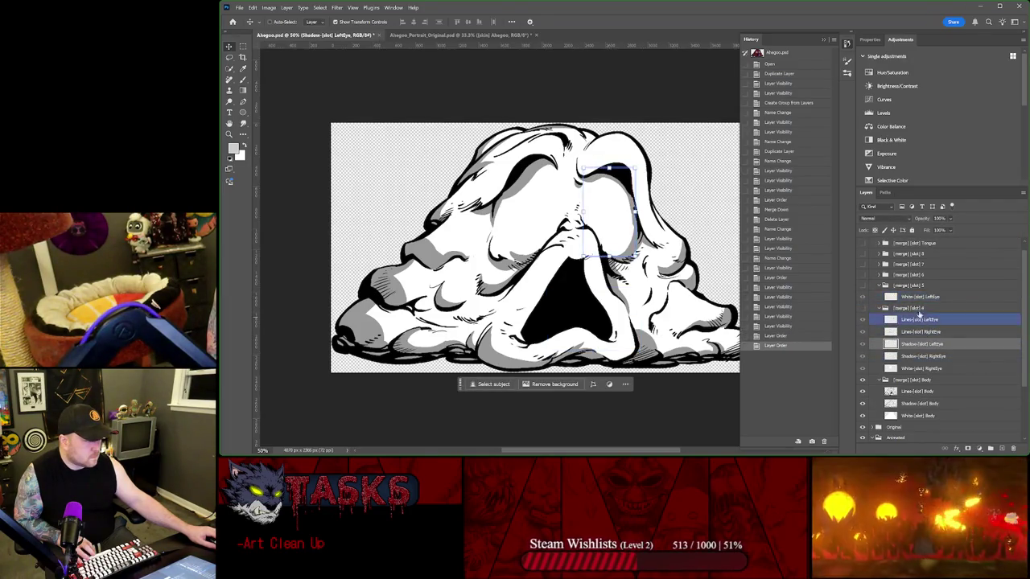
{"action": "left_click_drag", "start_coordinate": [920, 297], "coordinate": [920, 362]}
{"action": "double_click", "coordinate": [917, 307]}
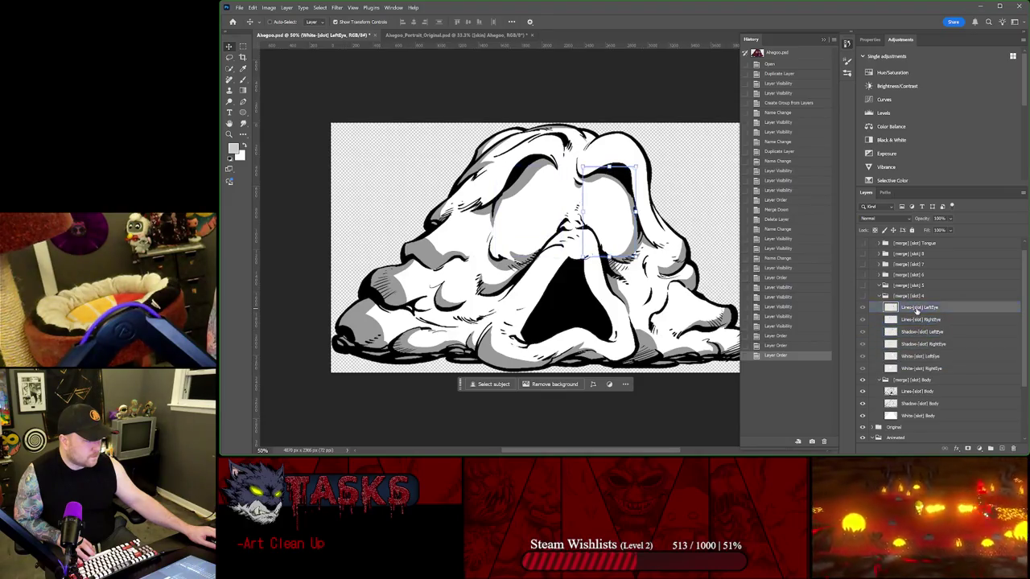
{"action": "right_click", "coordinate": [917, 312]}
{"action": "left_click", "coordinate": [934, 143]}
- Merge the left-eye shadow and white into their RightEye layers and delete slot 5
{"action": "left_click", "coordinate": [915, 320]}
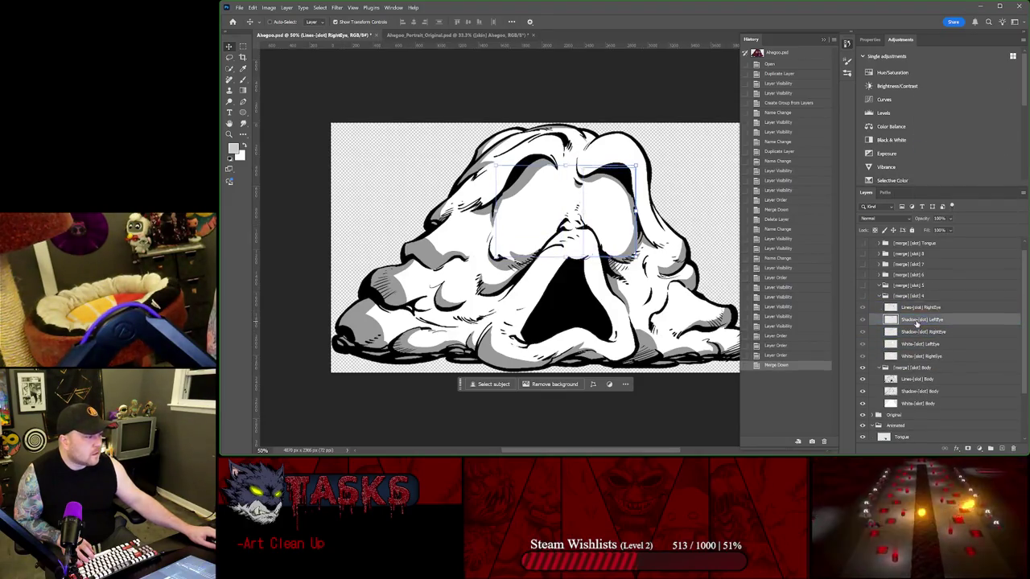
{"action": "right_click", "coordinate": [915, 322]}
{"action": "left_click", "coordinate": [921, 332]}
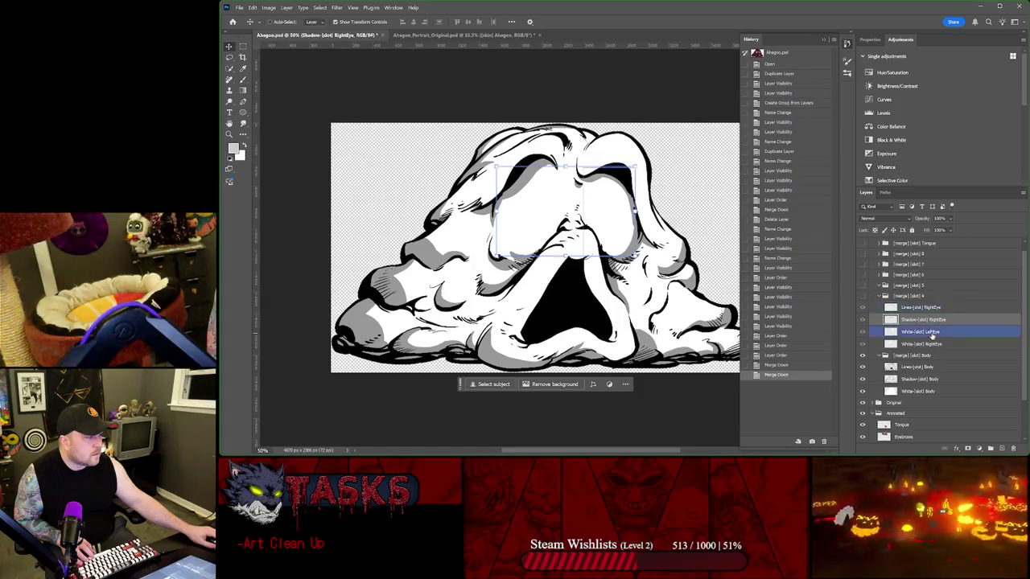
{"action": "right_click", "coordinate": [925, 332]}
{"action": "left_click", "coordinate": [961, 175]}
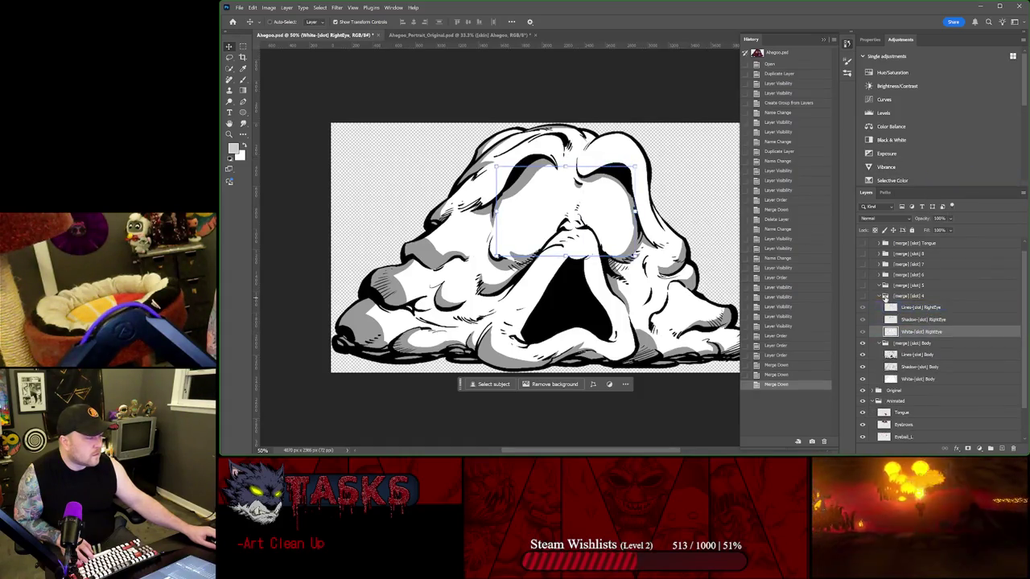
{"action": "left_click", "coordinate": [893, 285]}
{"action": "key", "text": "Delete"}
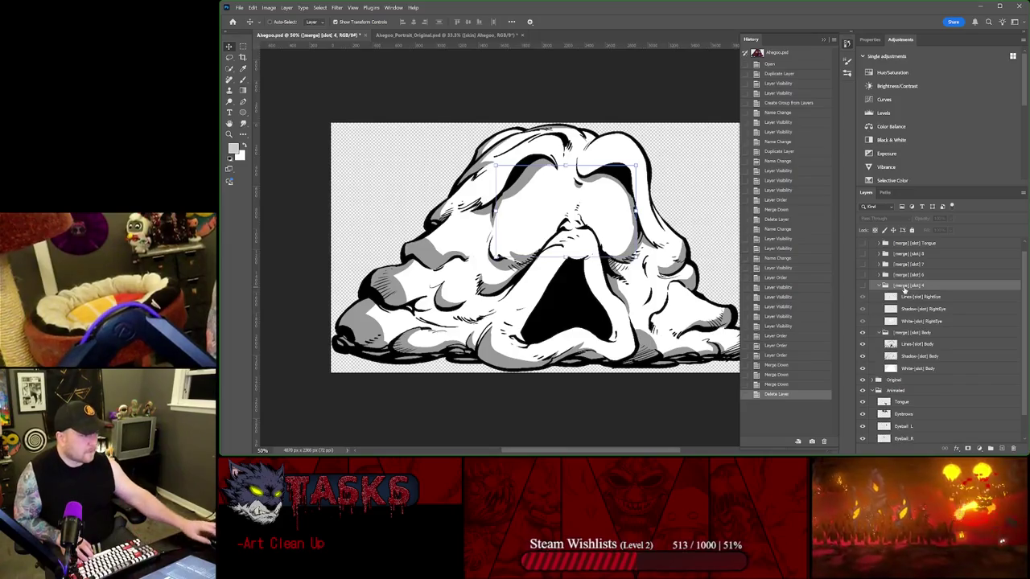
- Merge a copy of the three RightEye layers and load its shape as a selection
{"action": "left_click", "coordinate": [889, 296]}
{"action": "left_click", "coordinate": [881, 286]}
{"action": "left_click", "coordinate": [862, 285]}
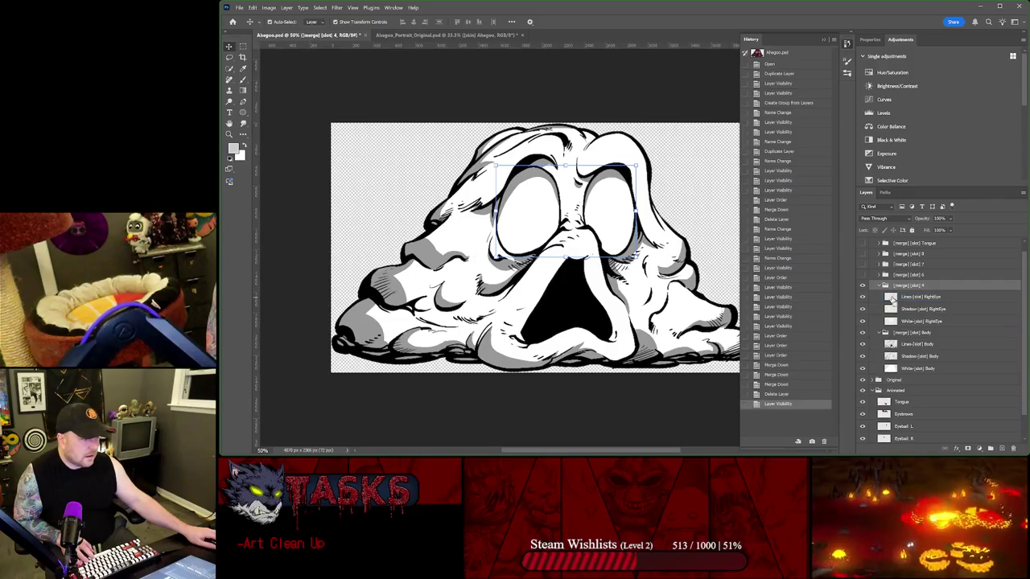
{"action": "left_click", "coordinate": [890, 297], "text": "ctrl"}
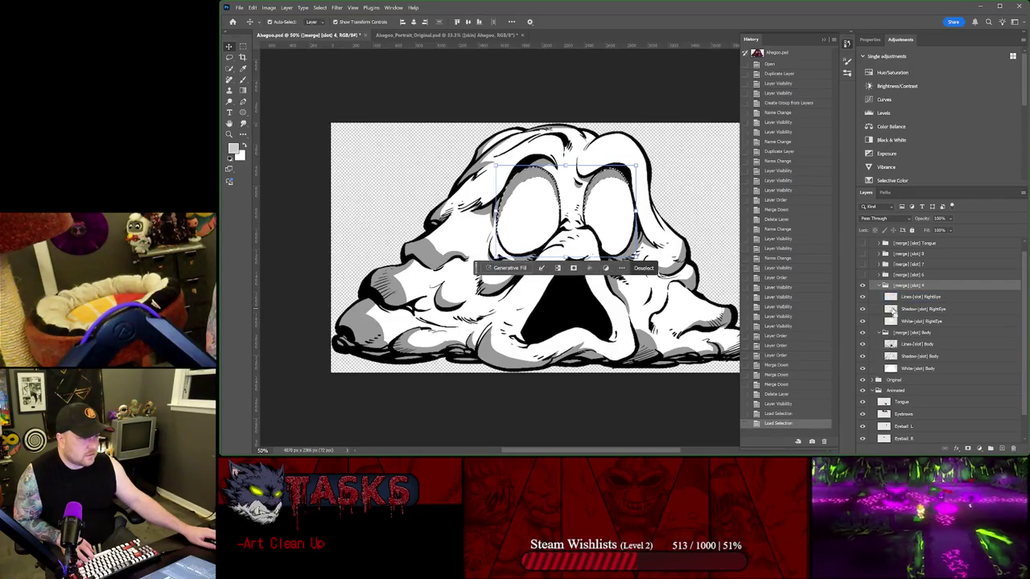
{"action": "left_click", "coordinate": [892, 321], "text": "ctrl"}
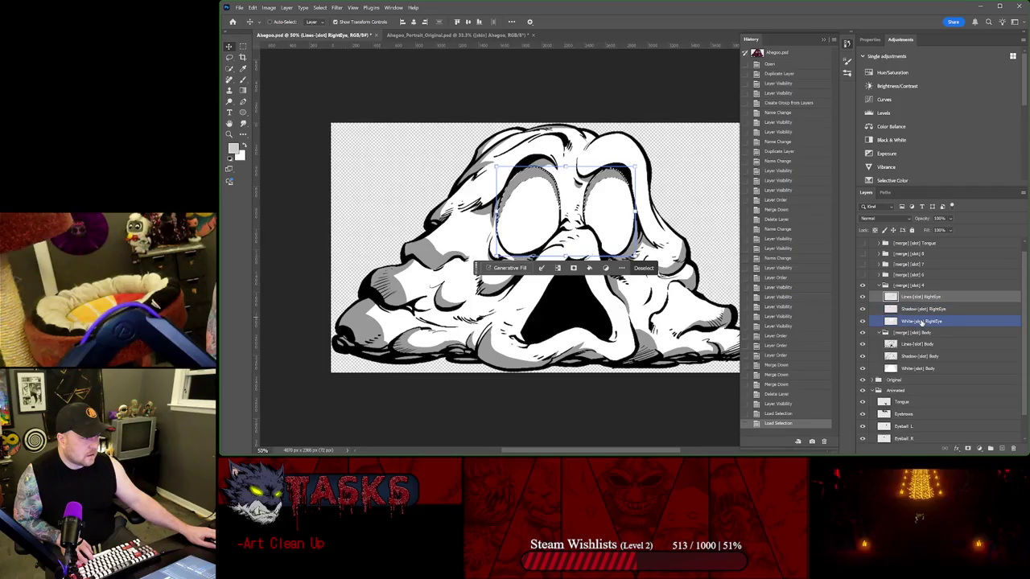
{"action": "left_click", "coordinate": [922, 321], "text": "shift"}
{"action": "right_click", "coordinate": [922, 321]}
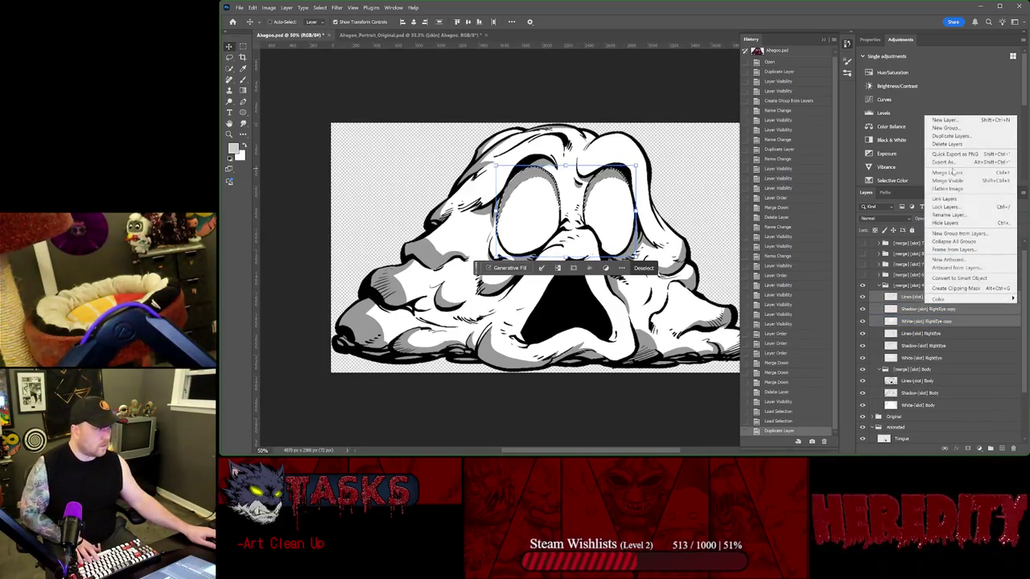
{"action": "left_click", "coordinate": [958, 172], "text": "alt"}
{"action": "left_click", "coordinate": [890, 297], "text": "ctrl"}
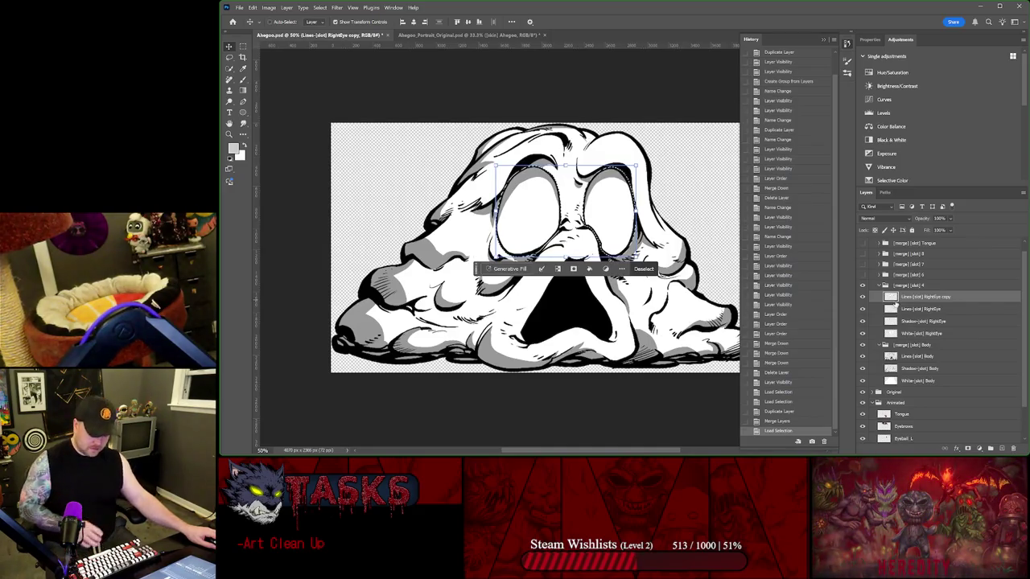
- Clear the eye area from the Shadow-[slot] Body and White-[slot] Body layers
{"action": "left_click", "coordinate": [919, 368]}
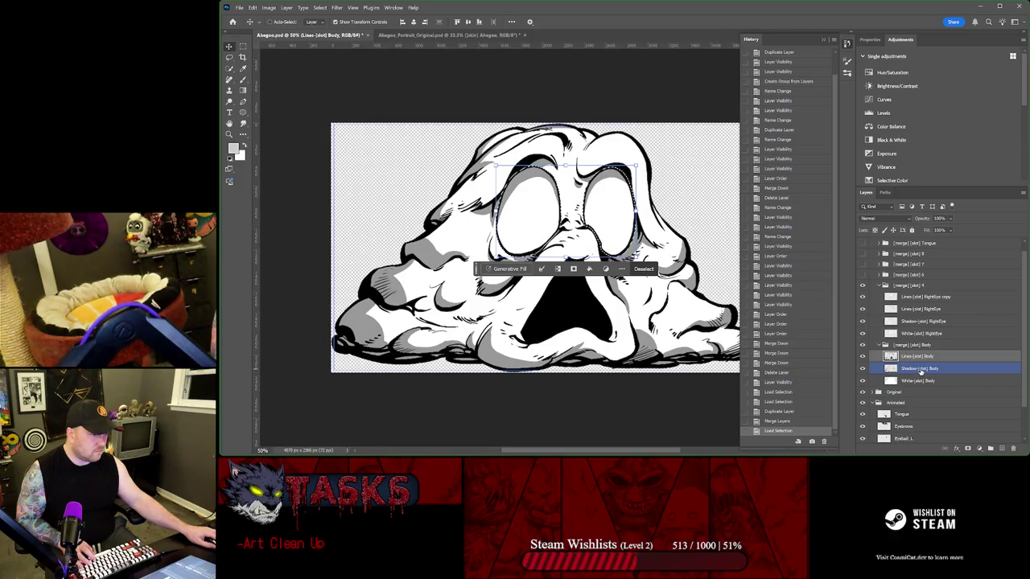
{"action": "left_click", "coordinate": [863, 286]}
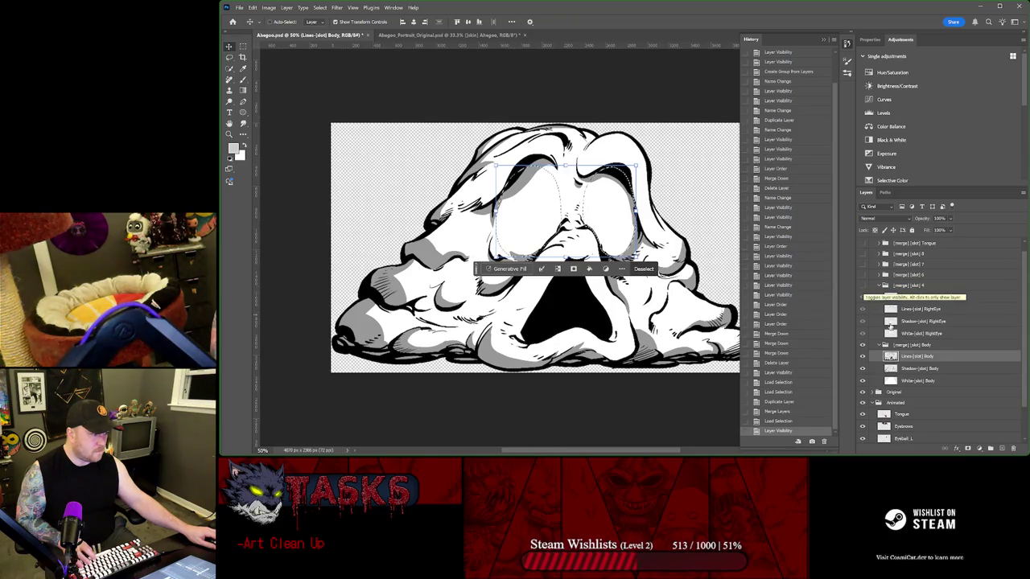
{"action": "left_click", "coordinate": [917, 369]}
{"action": "key", "text": "Delete"}
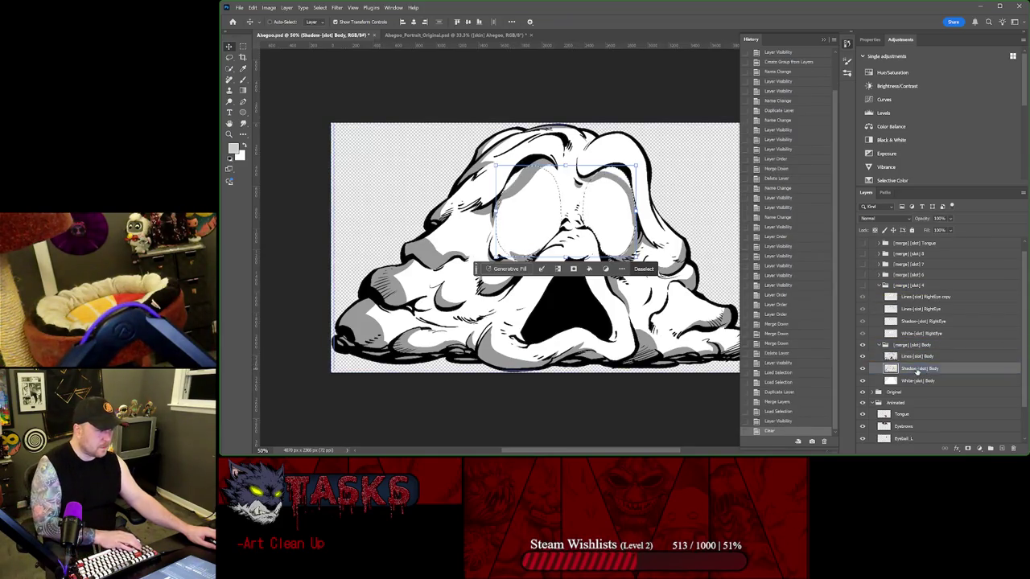
{"action": "left_click", "coordinate": [919, 380]}
{"action": "key", "text": "Delete"}
{"action": "key", "text": "Delete"}
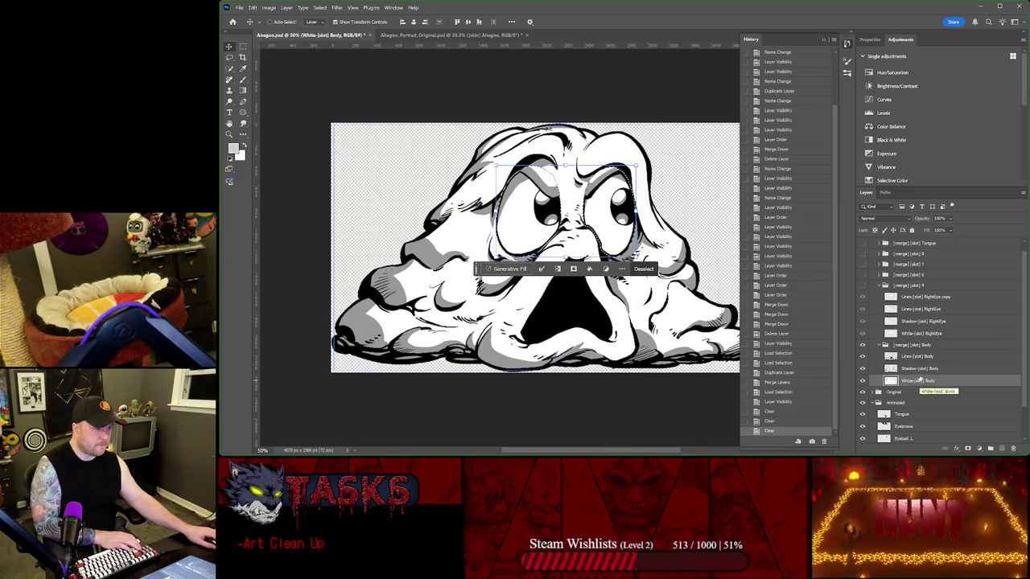
- Toggle the Animated group's visibility to check the cleared body art
{"action": "scroll", "coordinate": [920, 380], "scroll_direction": "down", "scroll_amount": 2}
{"action": "left_click", "coordinate": [883, 383]}
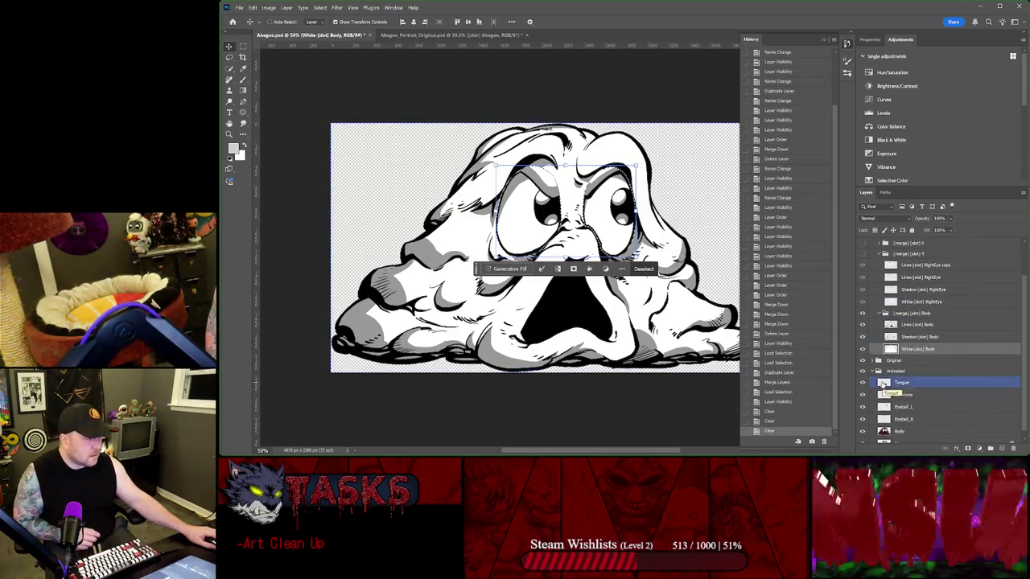
{"action": "scroll", "coordinate": [881, 378], "scroll_direction": "down", "scroll_amount": 1}
{"action": "left_click", "coordinate": [874, 367]}
{"action": "left_click", "coordinate": [863, 364]}
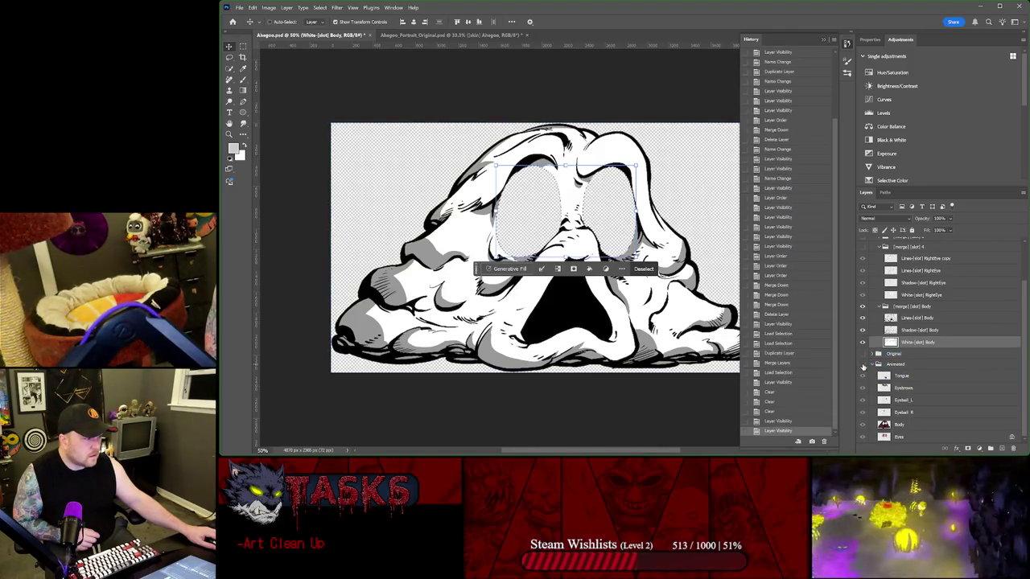
{"action": "left_click", "coordinate": [863, 364]}
- Deselect and delete the merged right-eye copy layer
{"action": "left_click", "coordinate": [910, 307]}
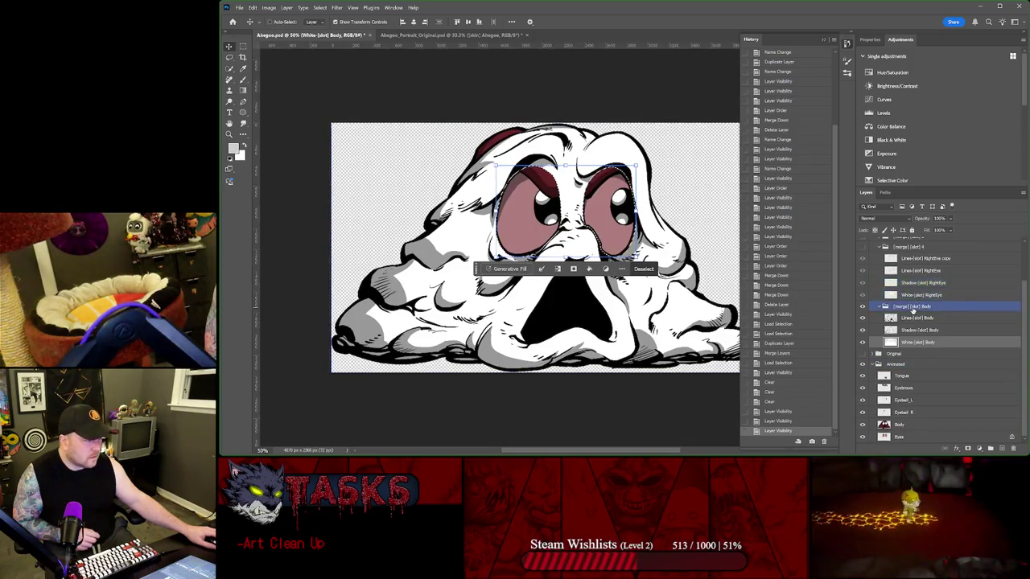
{"action": "scroll", "coordinate": [880, 340], "scroll_direction": "up", "scroll_amount": 2}
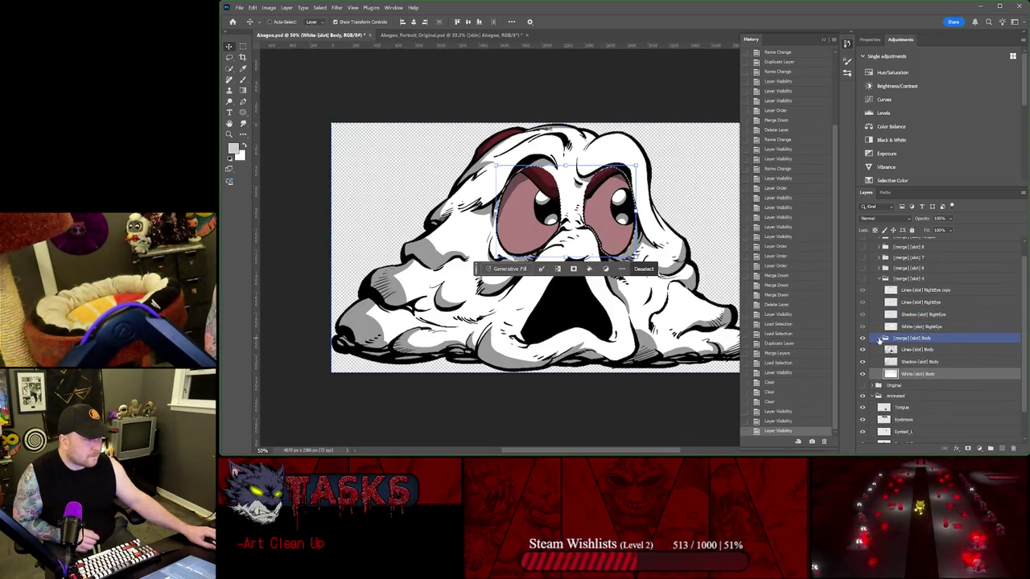
{"action": "left_click", "coordinate": [880, 339]}
{"action": "left_click", "coordinate": [918, 296]}
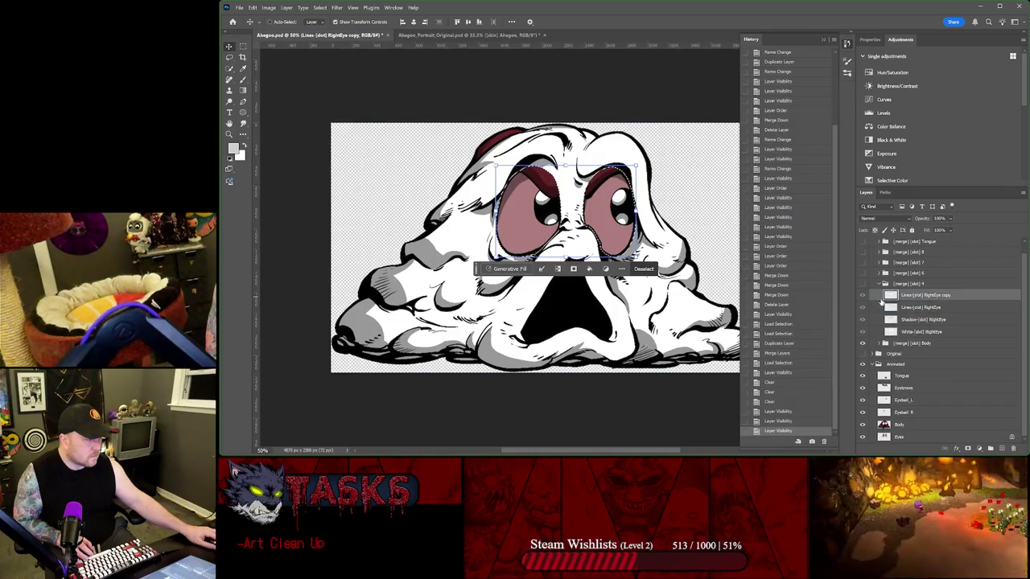
{"action": "key", "text": "Delete"}
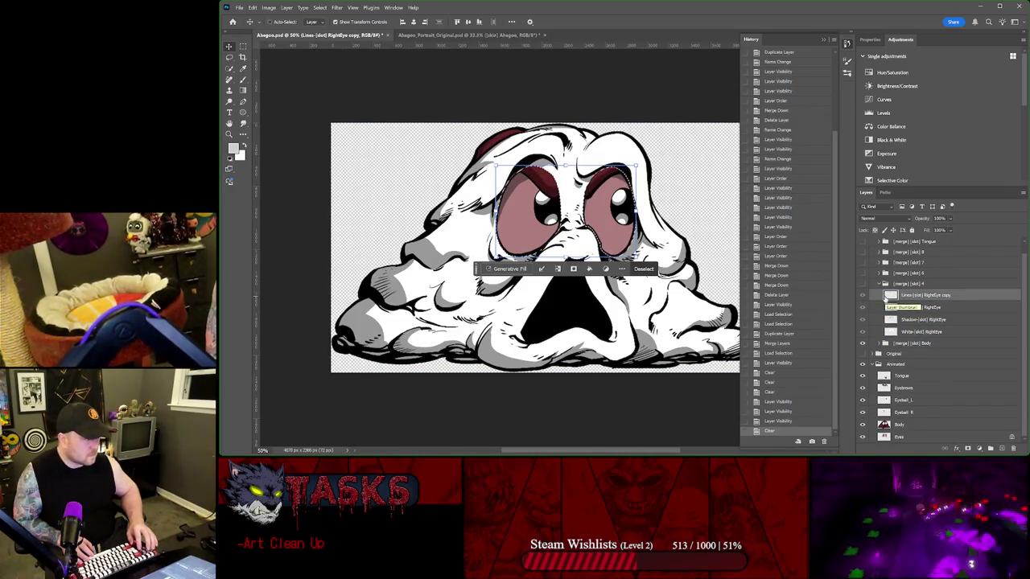
{"action": "key", "text": "ctrl+d"}
{"action": "key", "text": "Delete"}
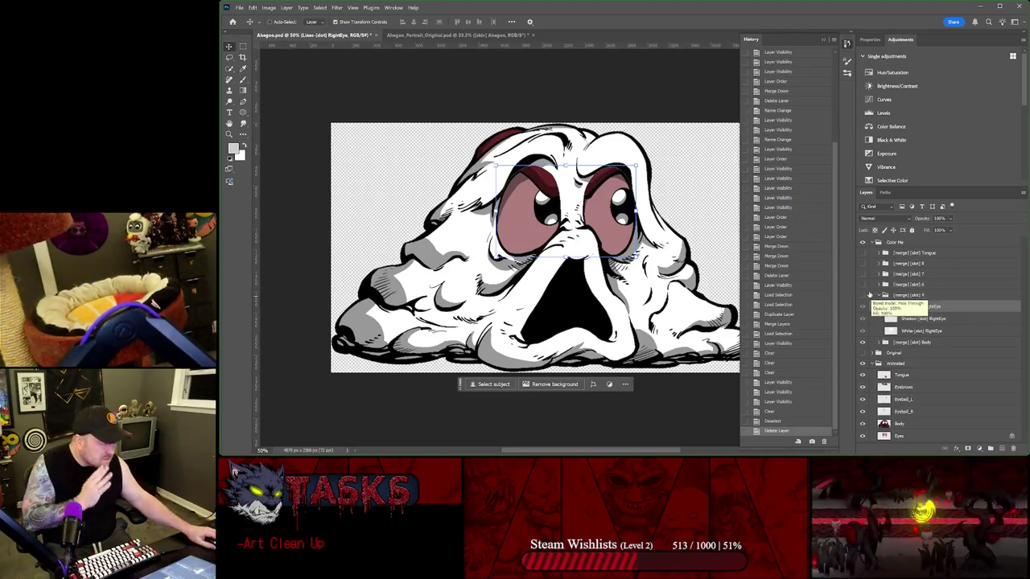
- Collapse the slot 4 group, make it visible, and rename it Eyes
{"action": "left_click", "coordinate": [878, 295]}
{"action": "left_click", "coordinate": [863, 295]}
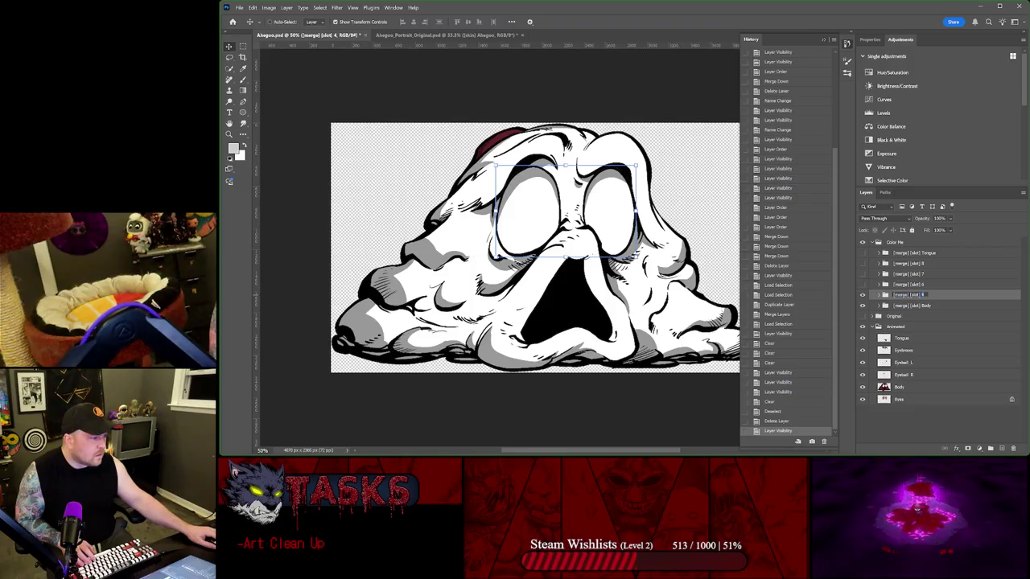
{"action": "type", "text": "Eyes"}
{"action": "key", "text": "Return"}
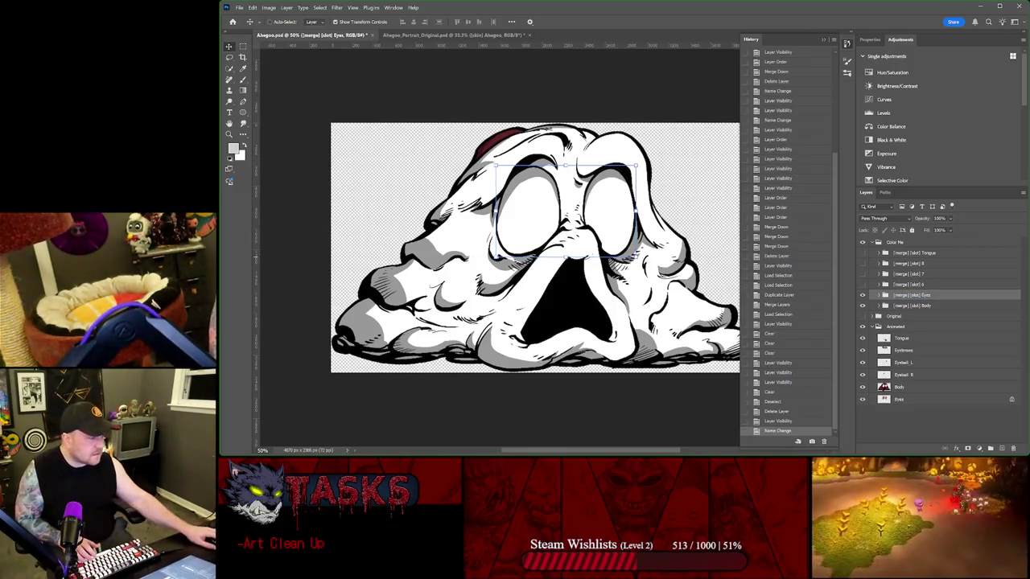
- Move the Body group above Eyes and toggle Body, Eyes and slot 8 visibility to check contents
{"action": "left_click_drag", "start_coordinate": [901, 306], "coordinate": [893, 291]}
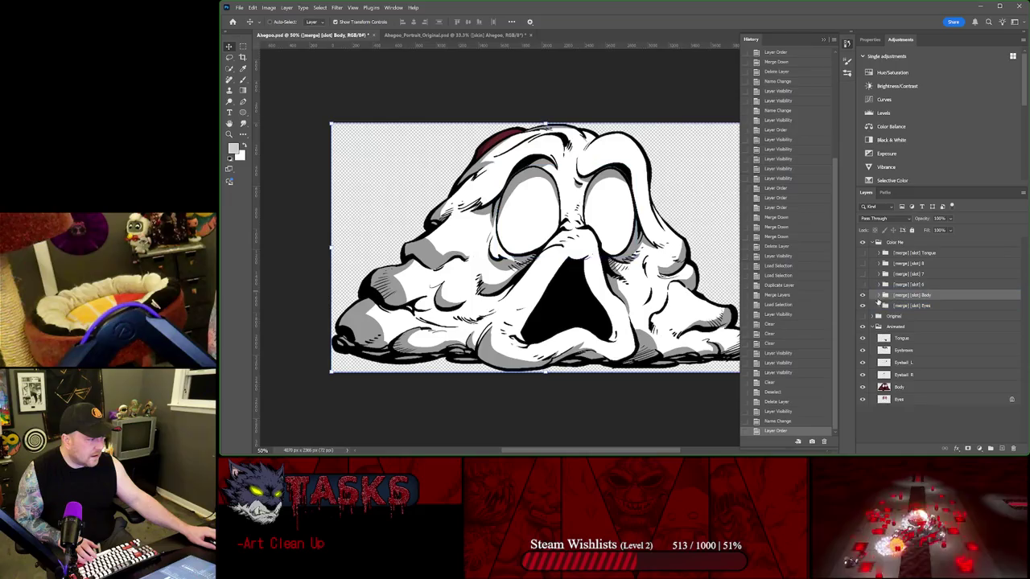
{"action": "left_click", "coordinate": [863, 295]}
{"action": "left_click", "coordinate": [862, 295]}
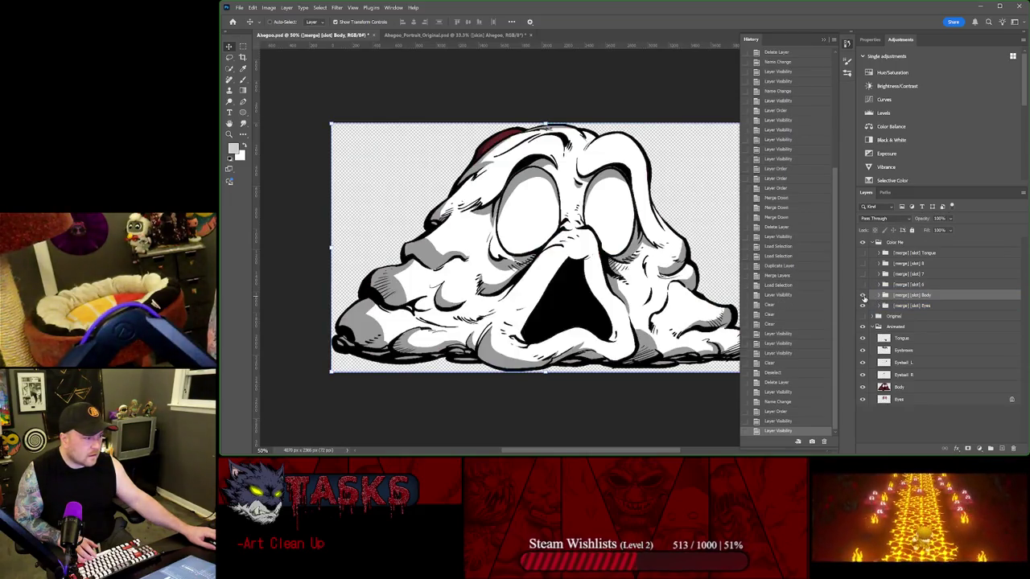
{"action": "left_click", "coordinate": [862, 305]}
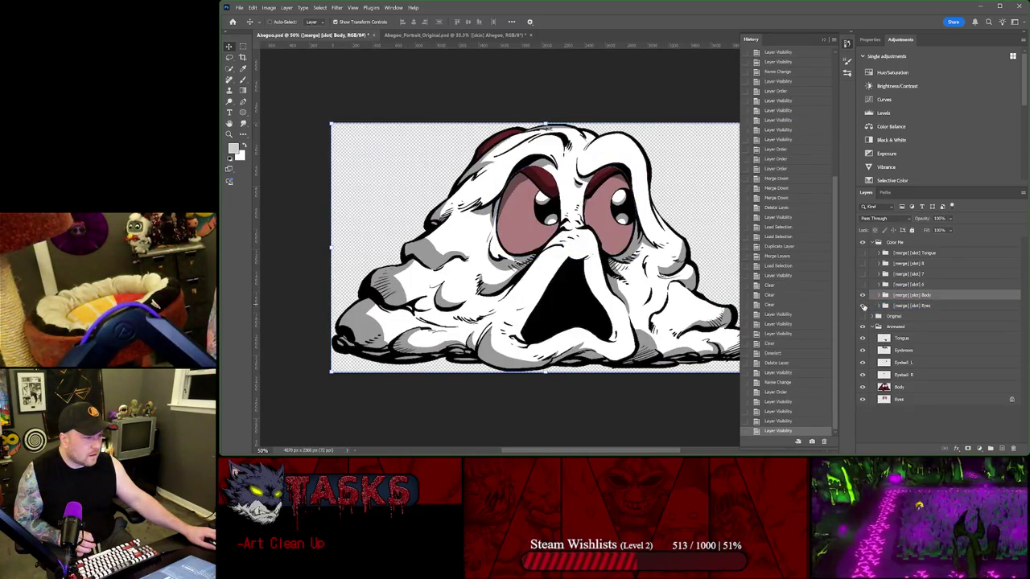
{"action": "left_click", "coordinate": [863, 306]}
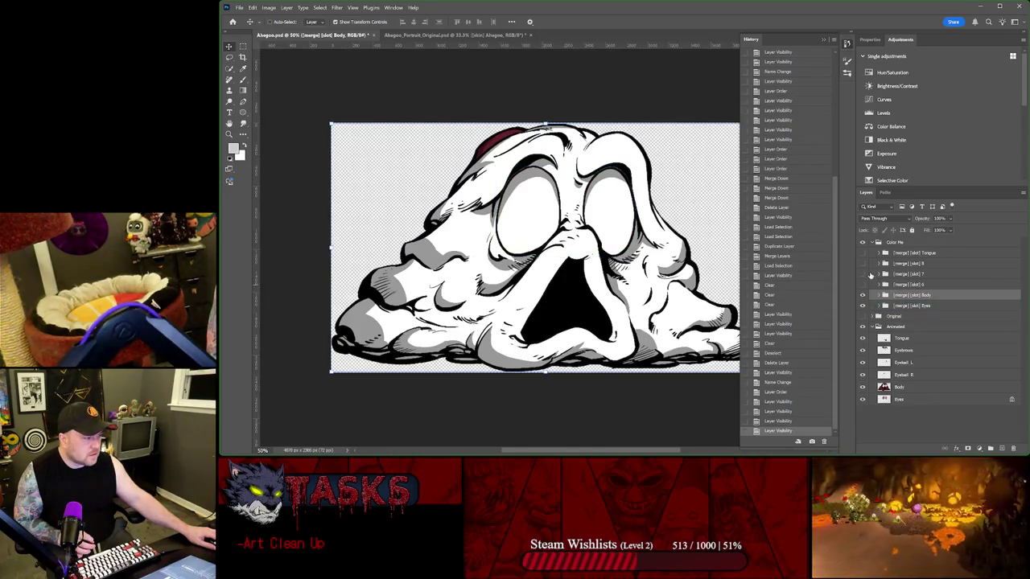
{"action": "left_click", "coordinate": [863, 264]}
{"action": "left_click", "coordinate": [864, 264]}
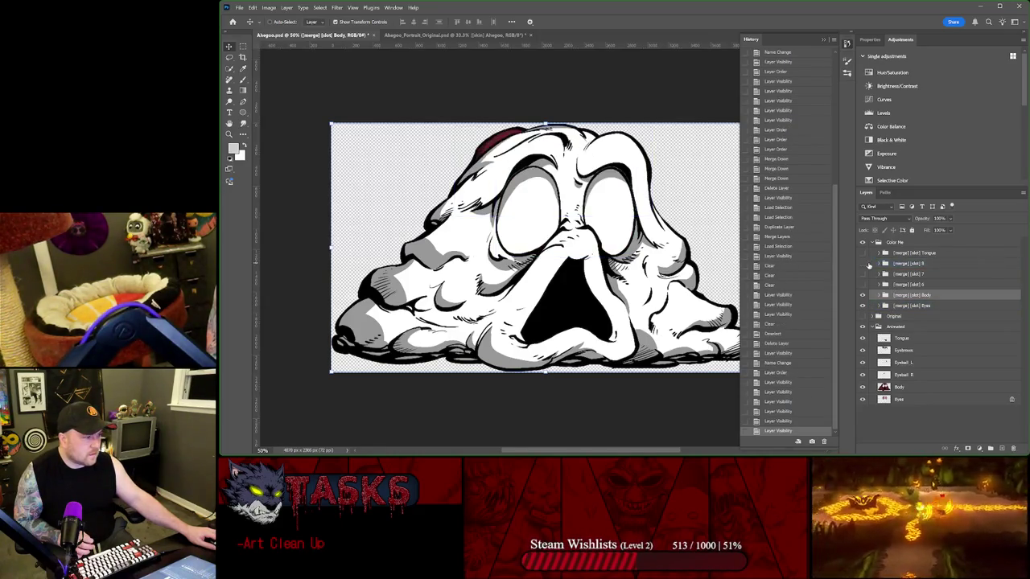
- Copy the Eyebrows name from the Animated layers and rename slot 8 to Eyebrows
{"action": "double_click", "coordinate": [902, 350]}
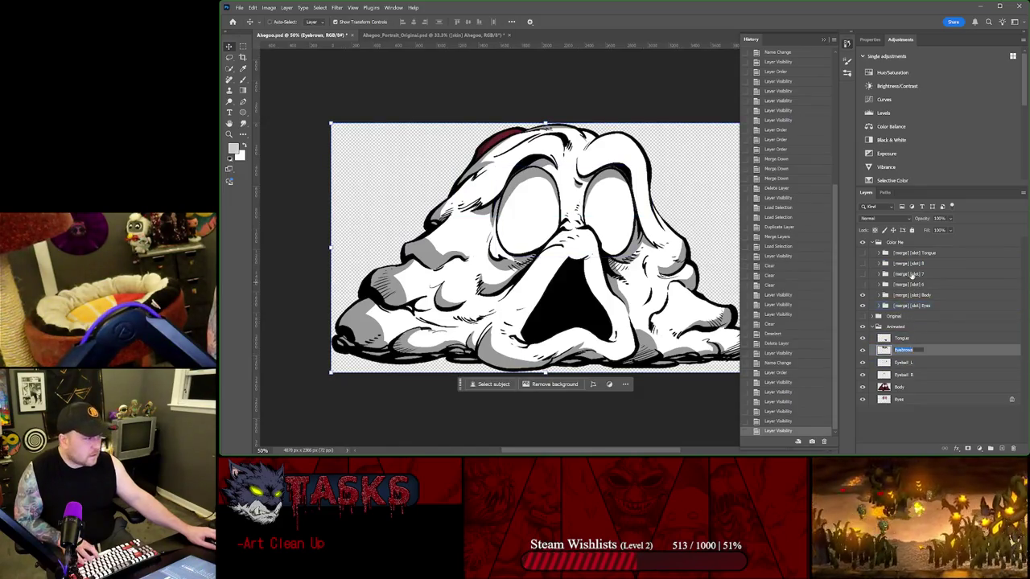
{"action": "left_click", "coordinate": [863, 264]}
{"action": "left_click", "coordinate": [863, 264]}
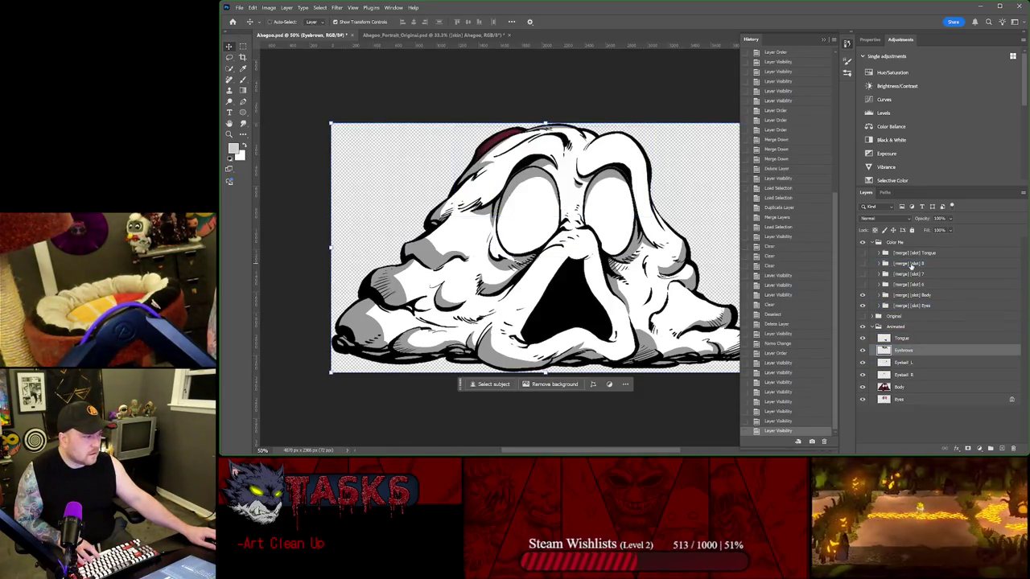
{"action": "double_click", "coordinate": [908, 263]}
{"action": "key", "text": "ctrl+v"}
{"action": "key", "text": "Return"}
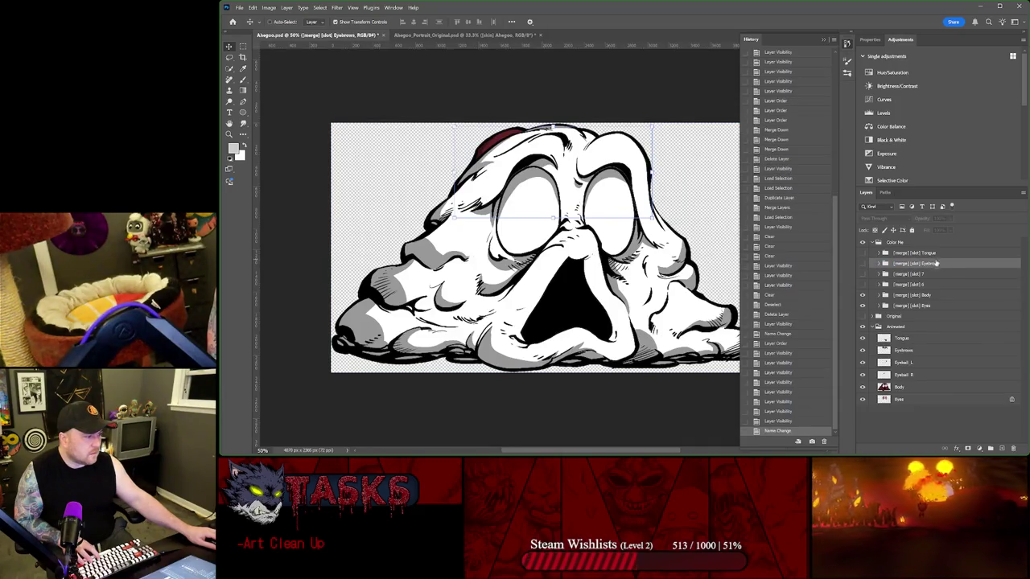
- Toggle the slot 6 and slot 7 pupil groups to identify which eye each holds
{"action": "left_click", "coordinate": [919, 274]}
{"action": "left_click", "coordinate": [863, 274]}
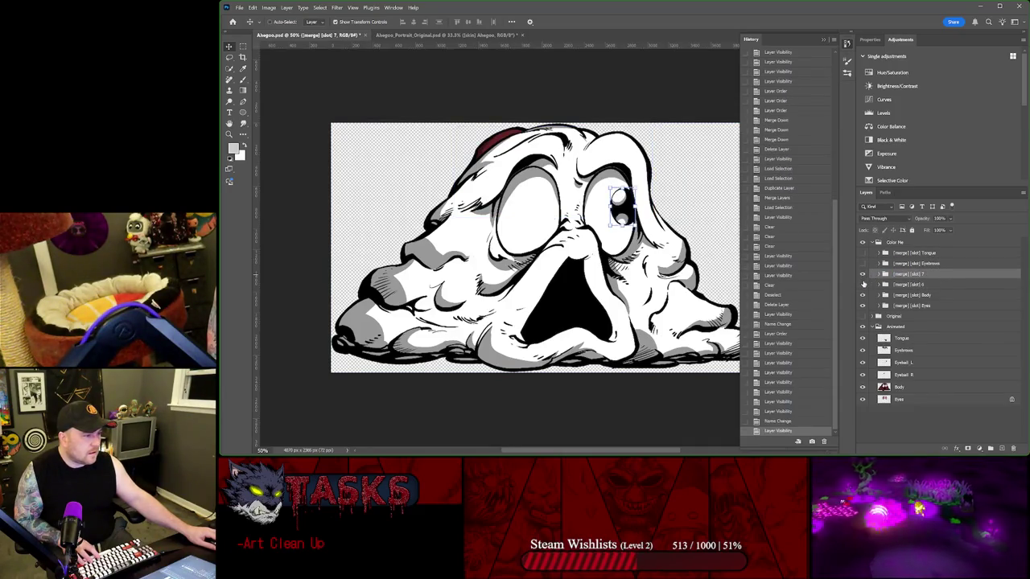
{"action": "left_click", "coordinate": [863, 285]}
{"action": "double_click", "coordinate": [902, 362]}
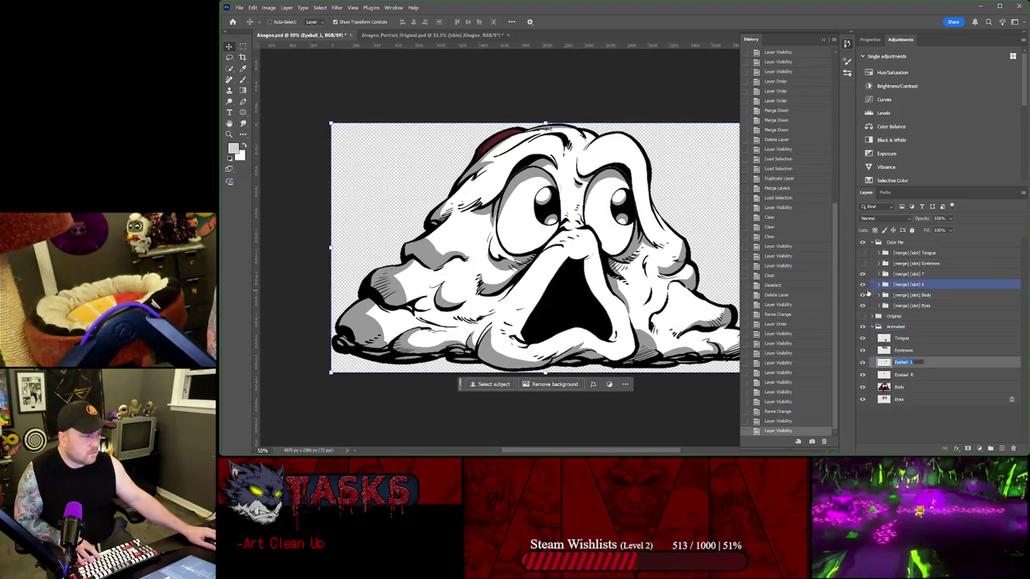
{"action": "left_click", "coordinate": [862, 284]}
{"action": "left_click", "coordinate": [863, 284]}
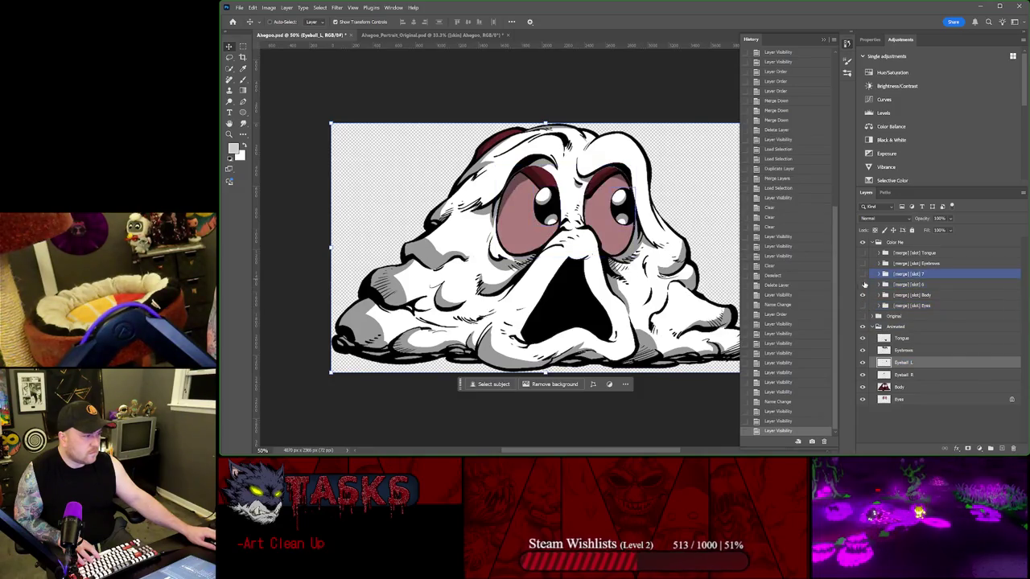
{"action": "left_click", "coordinate": [862, 274]}
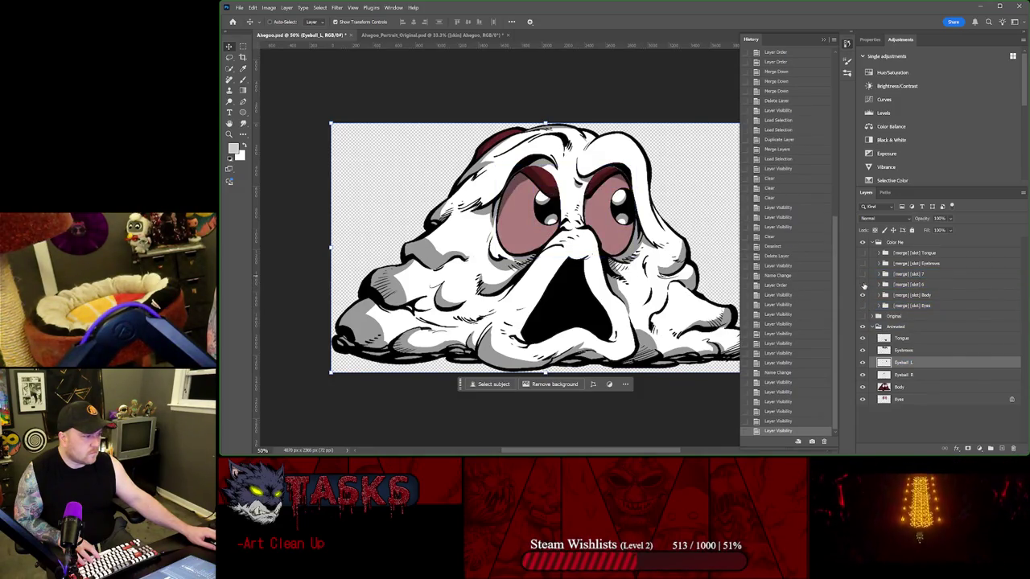
{"action": "left_click", "coordinate": [862, 285]}
- Check the Eyeball L layer's pupil and rename the slot 7 group Eyeball_L
{"action": "left_click", "coordinate": [909, 285]}
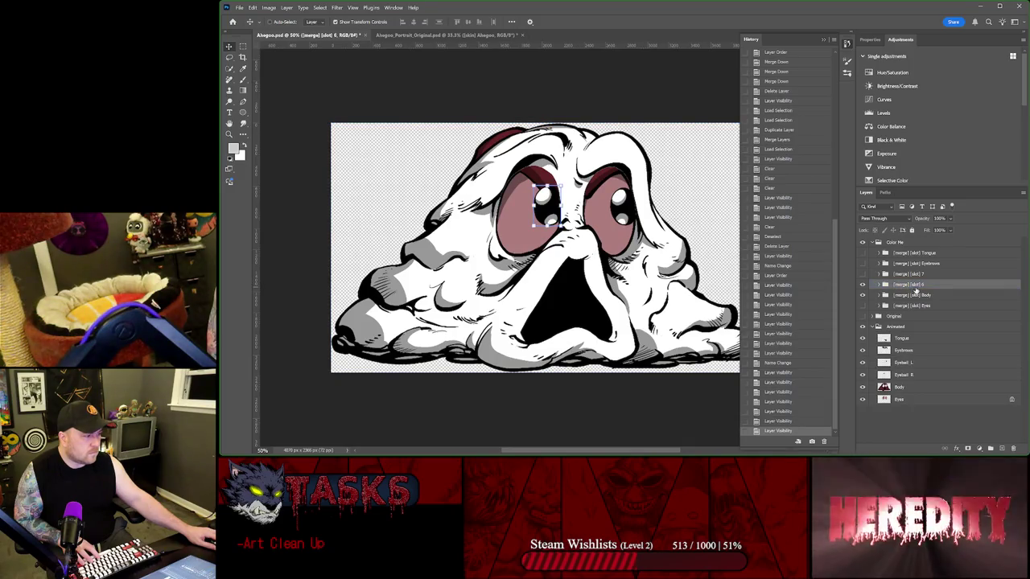
{"action": "left_click", "coordinate": [881, 363]}
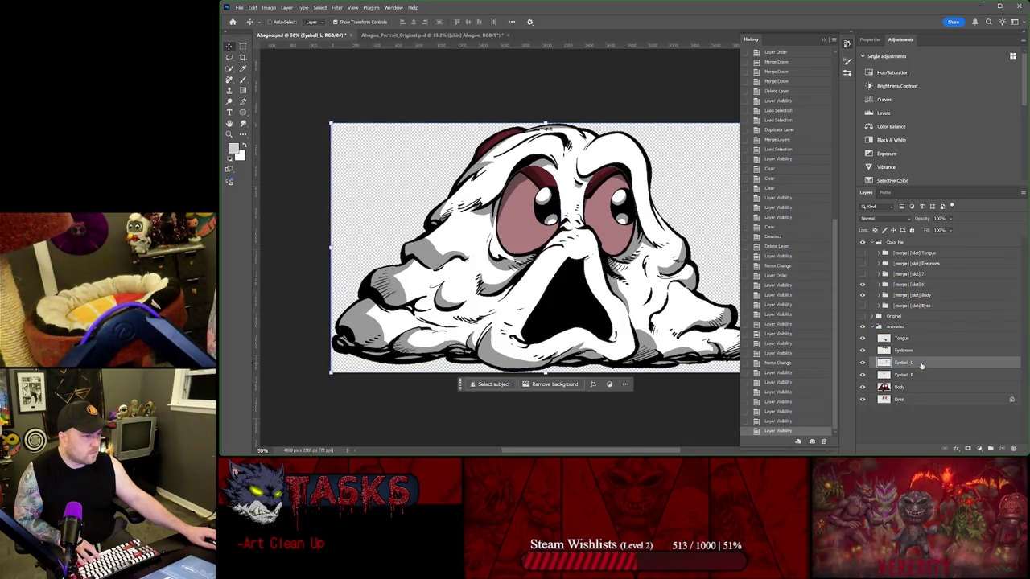
{"action": "left_click", "coordinate": [862, 363]}
{"action": "left_click", "coordinate": [863, 363]}
{"action": "left_click", "coordinate": [910, 285]}
{"action": "left_click", "coordinate": [863, 274]}
{"action": "left_click", "coordinate": [913, 275]}
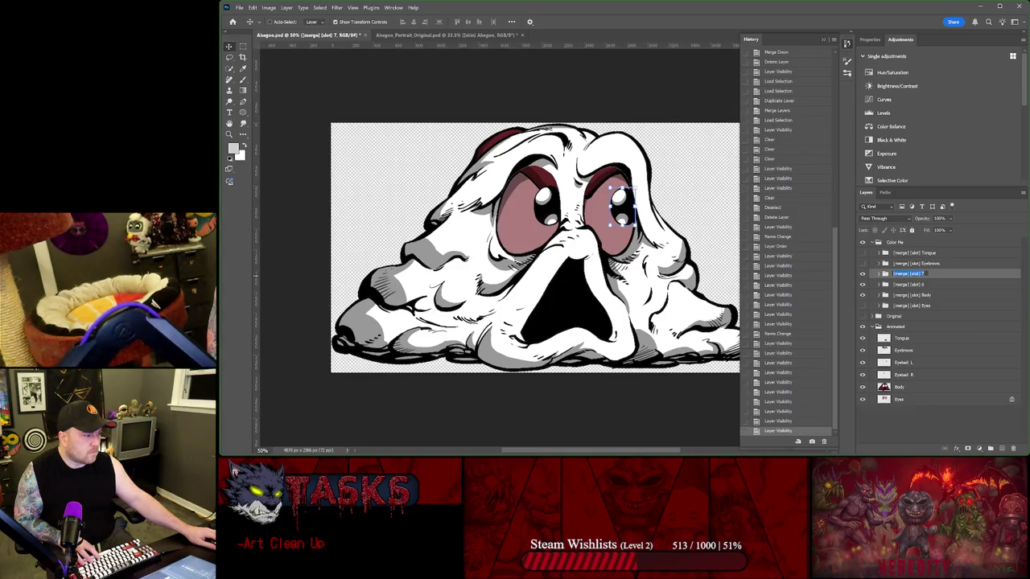
{"action": "type", "text": "Eyeball L"}
{"action": "left_click", "coordinate": [903, 374]}
- Rename the slot 6 group Eyeball_R
{"action": "double_click", "coordinate": [902, 375]}
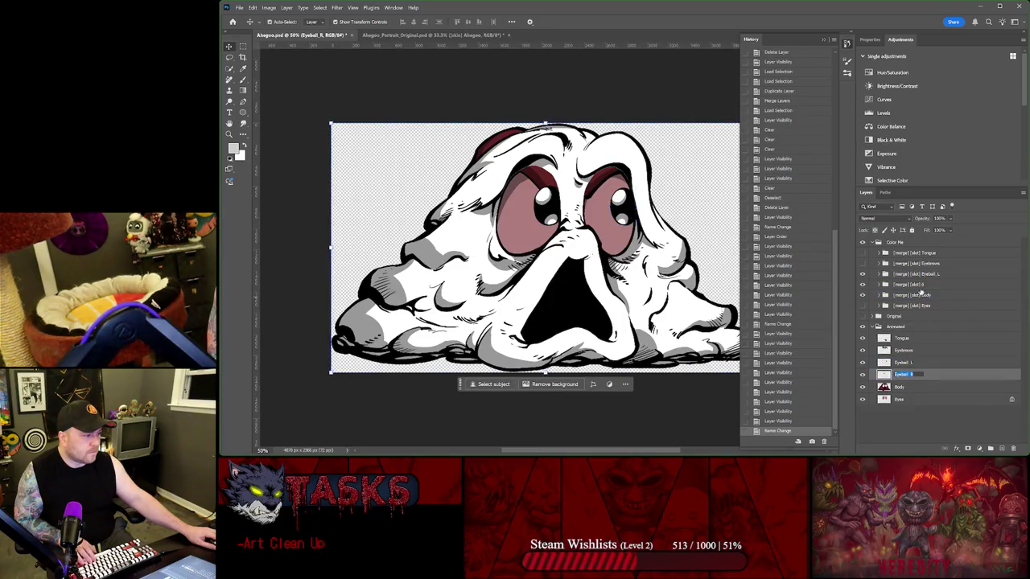
{"action": "double_click", "coordinate": [909, 284]}
{"action": "type", "text": "Eyeball_R"}
{"action": "left_click", "coordinate": [917, 274]}
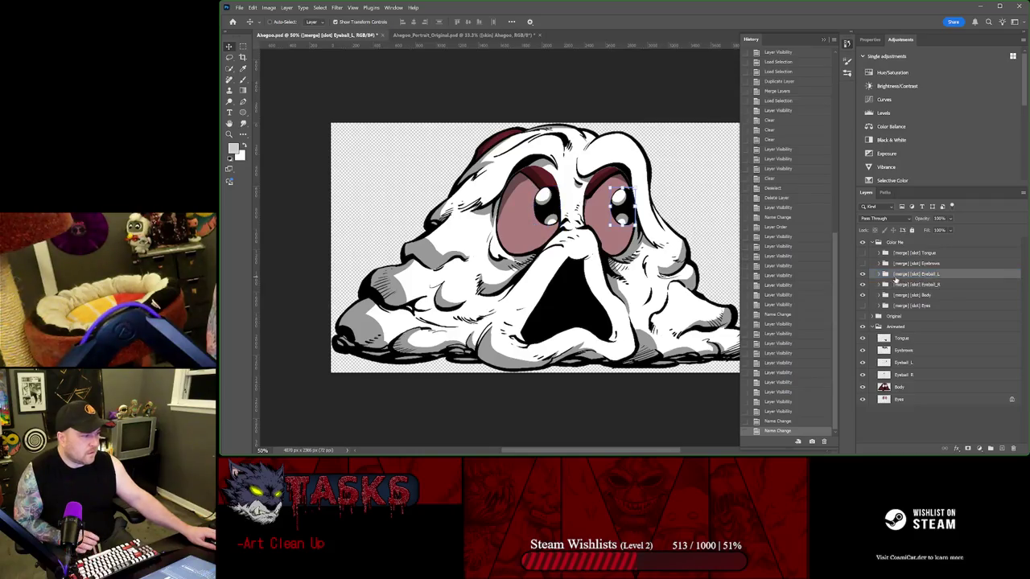
- Show the Tongue, Eyebrows and other hidden slot groups, then collapse Animated and Color Me
{"action": "left_click", "coordinate": [862, 263]}
{"action": "left_click", "coordinate": [862, 253]}
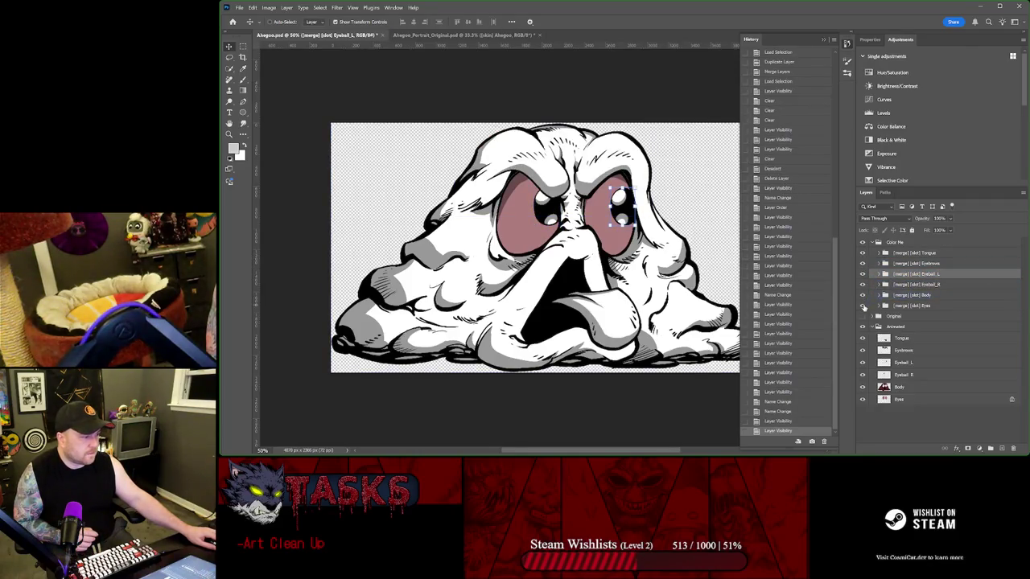
{"action": "left_click", "coordinate": [863, 305]}
{"action": "left_click", "coordinate": [872, 326]}
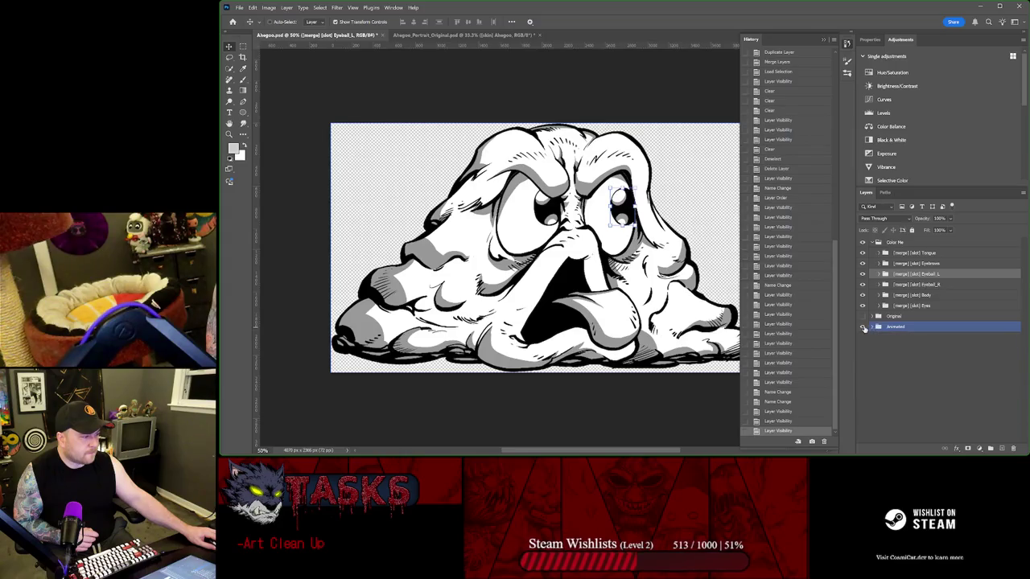
{"action": "left_click", "coordinate": [876, 252]}
{"action": "left_click", "coordinate": [881, 242]}
{"action": "left_click", "coordinate": [873, 243]}
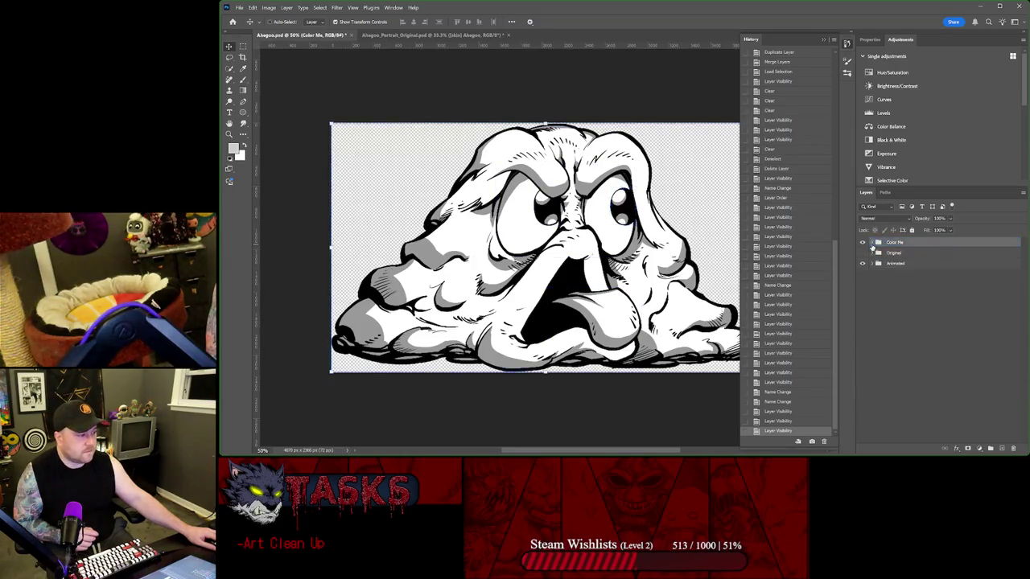
- Preview Color Me, hide the Animated group, and save Ahegoo.psd
{"action": "left_click", "coordinate": [862, 243]}
{"action": "left_click", "coordinate": [863, 243]}
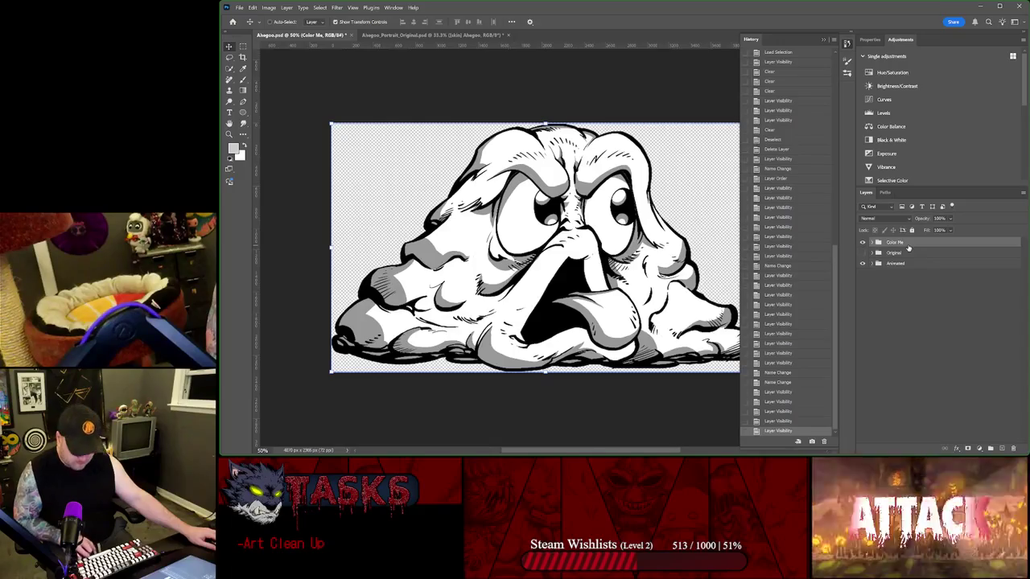
{"action": "left_click", "coordinate": [916, 254]}
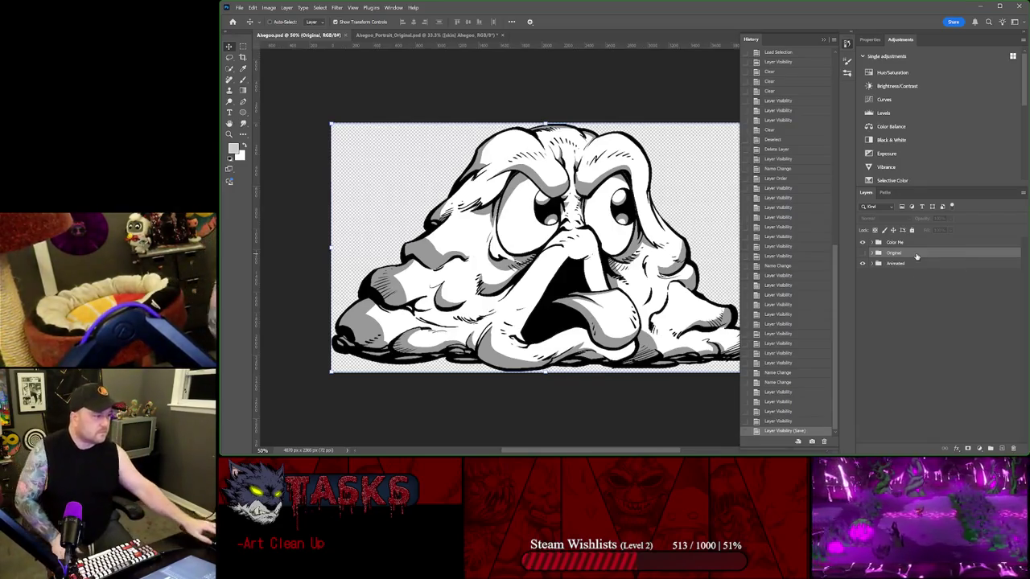
{"action": "left_click", "coordinate": [863, 263]}
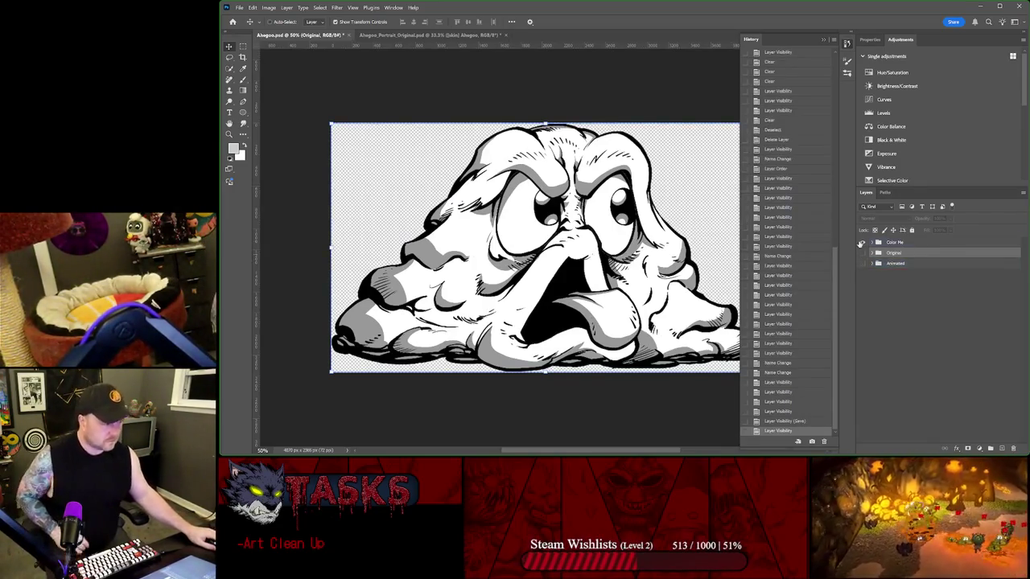
{"action": "key", "text": "ctrl+s"}
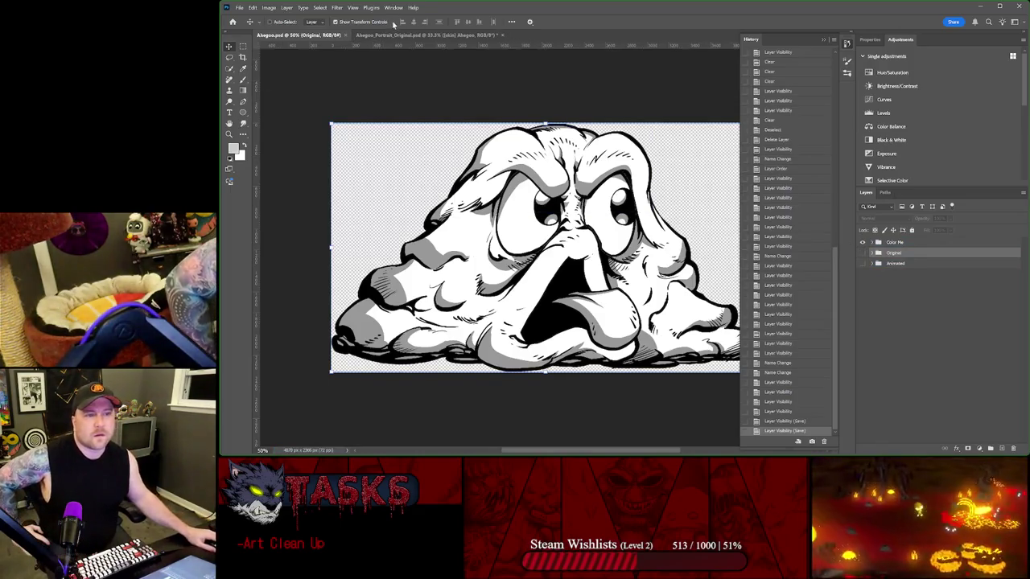
- Close the portrait document without saving, close Ahegoo.psd, and switch to the browser task board
{"action": "left_click", "coordinate": [363, 36]}
{"action": "key", "text": "ctrl+w"}
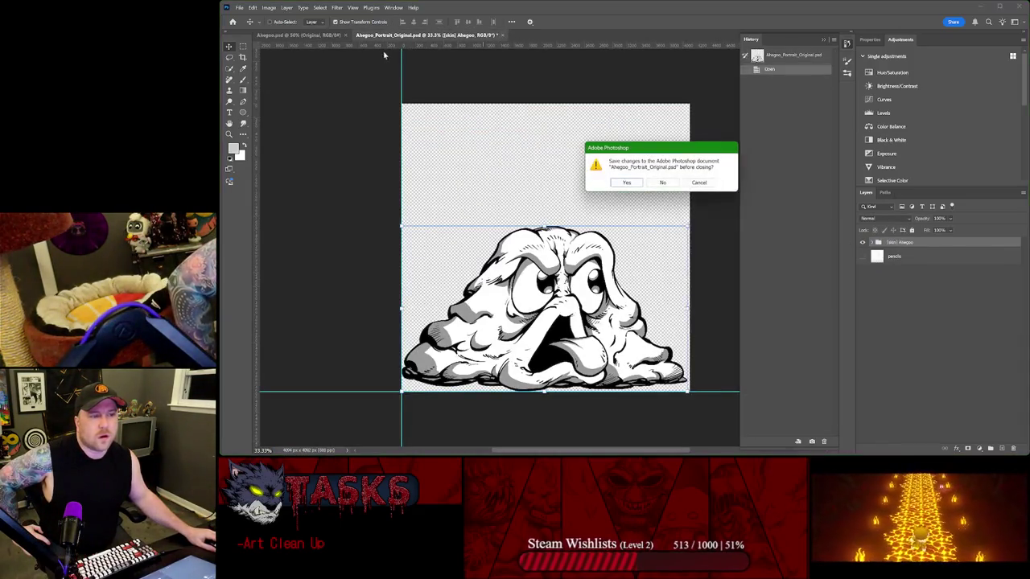
{"action": "left_click", "coordinate": [663, 183]}
{"action": "left_click", "coordinate": [346, 36]}
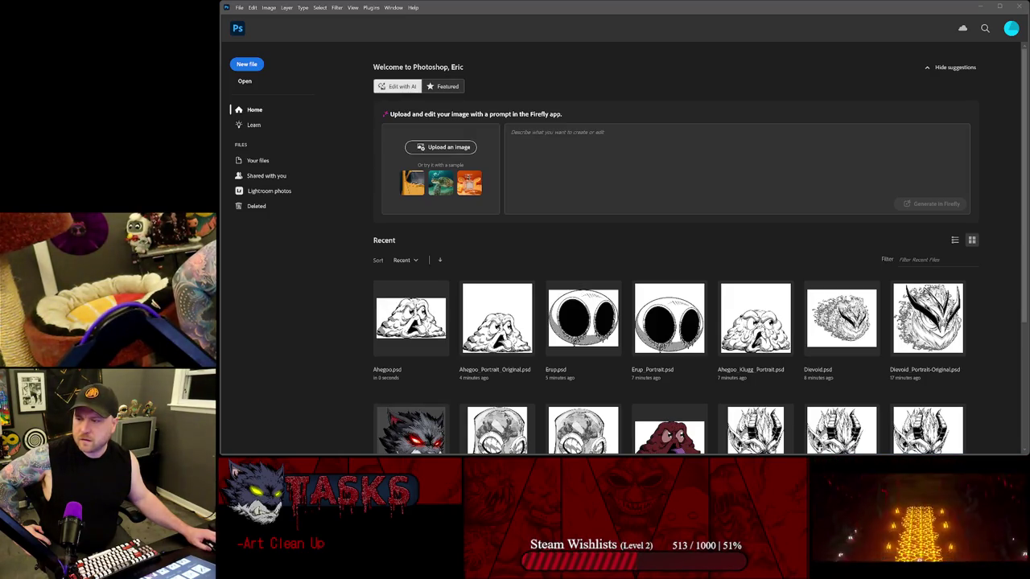
{"action": "key", "text": "alt+Tab"}
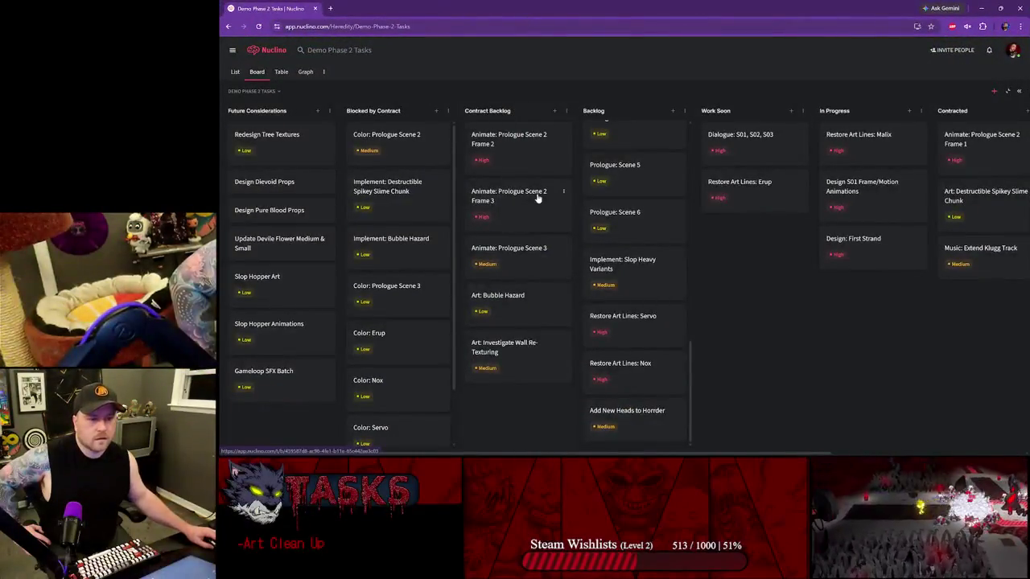
- Move the Restore Art Lines: Malix, Nox and Servo cards into the Done column
{"action": "scroll", "coordinate": [537, 198], "scroll_direction": "right", "scroll_amount": 3}
{"action": "scroll", "coordinate": [538, 198], "scroll_direction": "left", "scroll_amount": 2}
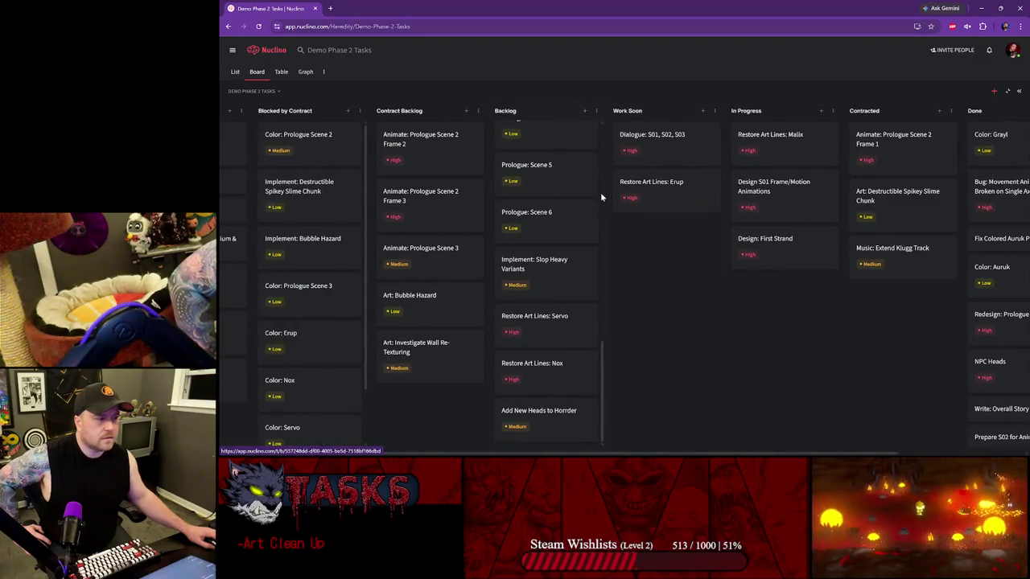
{"action": "scroll", "coordinate": [782, 191], "scroll_direction": "right", "scroll_amount": 2}
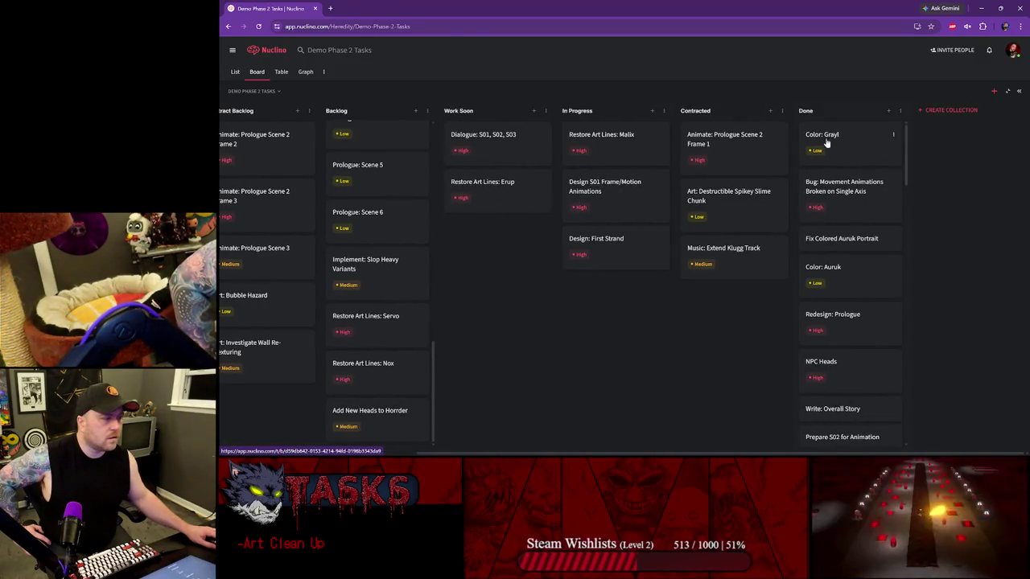
{"action": "mouse_move", "coordinate": [773, 141]}
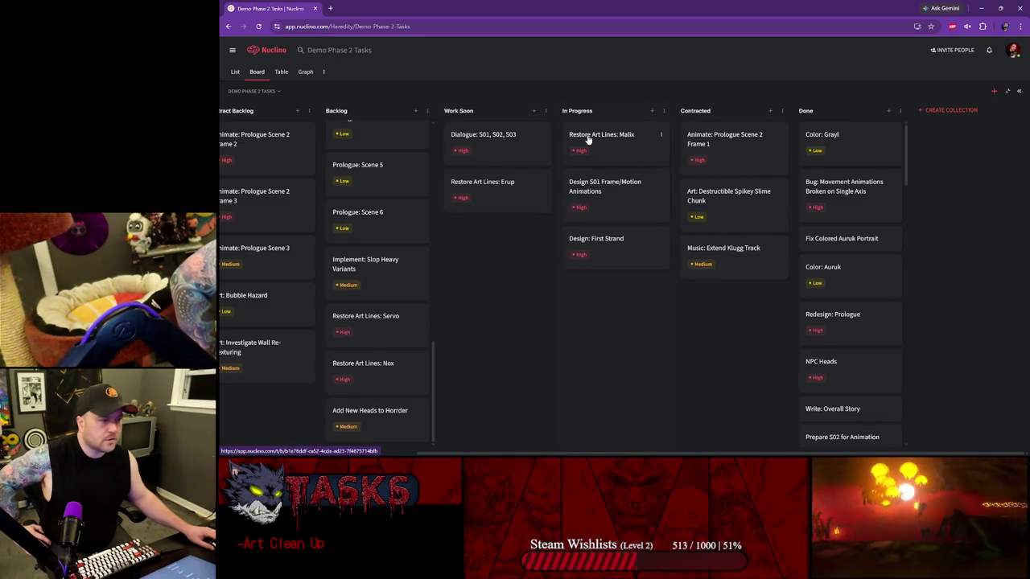
{"action": "left_click_drag", "start_coordinate": [597, 142], "coordinate": [827, 132]}
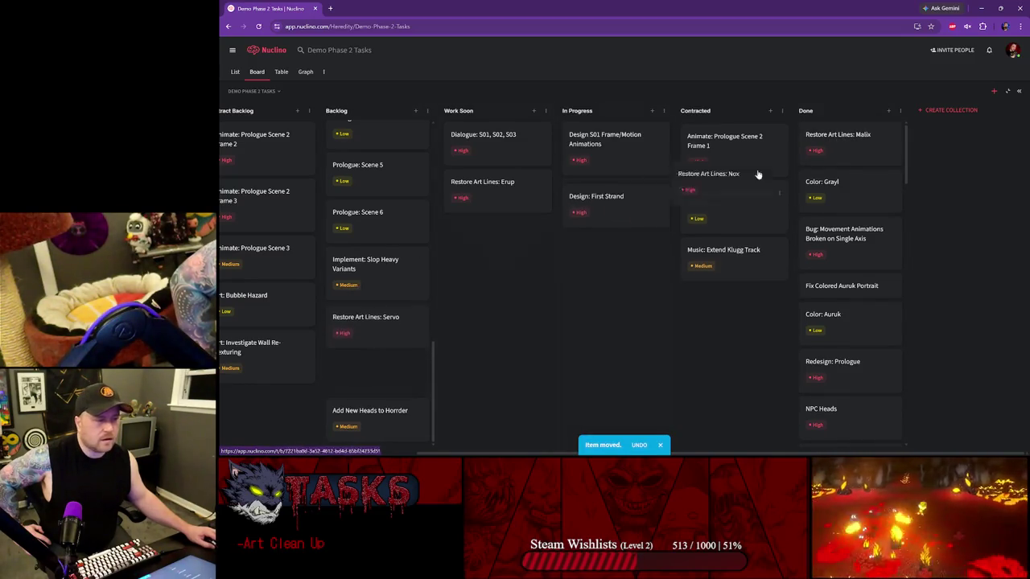
{"action": "left_click_drag", "start_coordinate": [382, 371], "coordinate": [832, 134]}
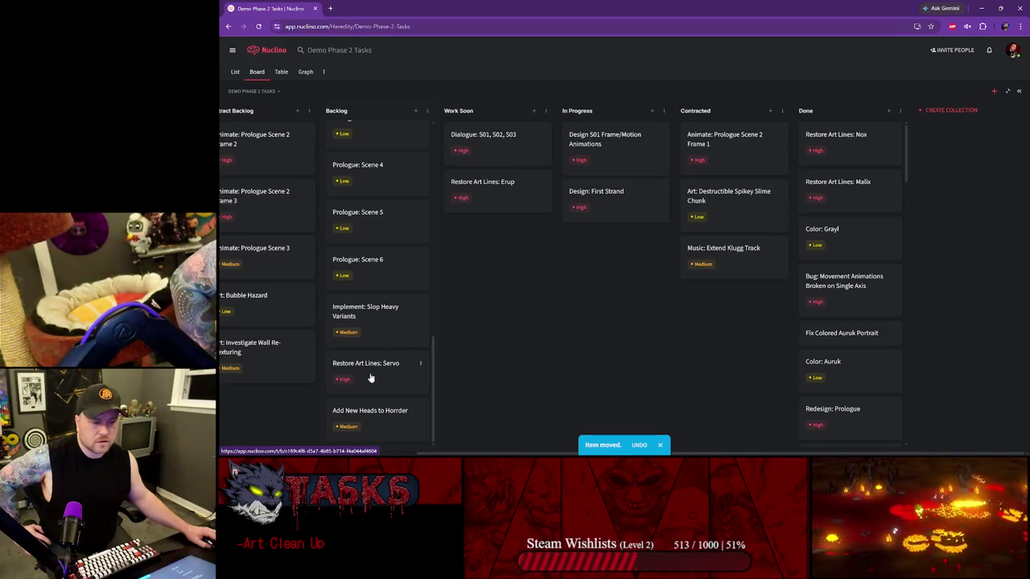
{"action": "left_click_drag", "start_coordinate": [377, 364], "coordinate": [841, 136]}
- Scroll through the board and open the Add New Heads to Horrder card details
{"action": "scroll", "coordinate": [386, 275], "scroll_direction": "up", "scroll_amount": 2}
{"action": "scroll", "coordinate": [372, 321], "scroll_direction": "up", "scroll_amount": 5}
{"action": "scroll", "coordinate": [372, 229], "scroll_direction": "up", "scroll_amount": 3}
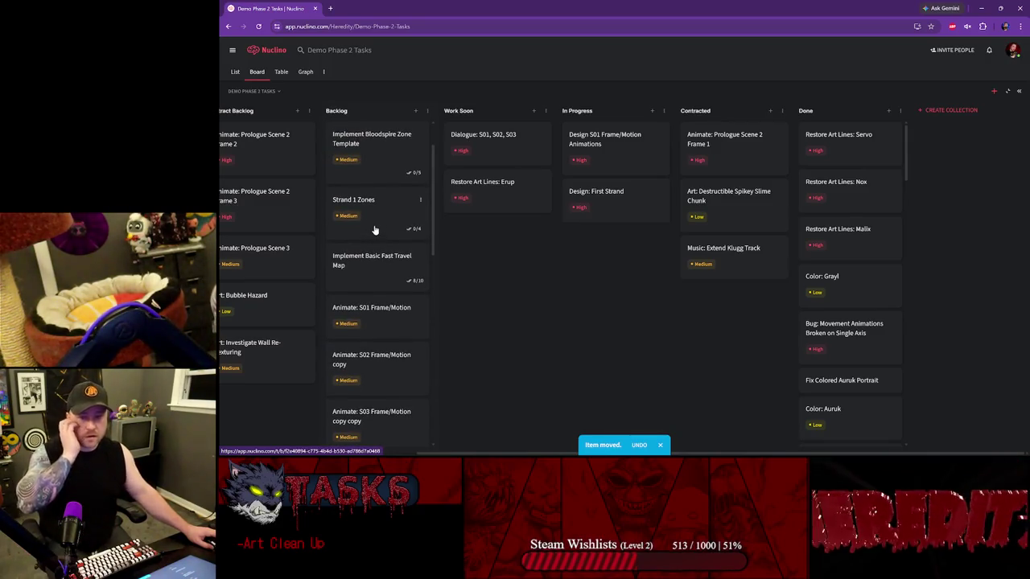
{"action": "scroll", "coordinate": [374, 230], "scroll_direction": "down", "scroll_amount": 3}
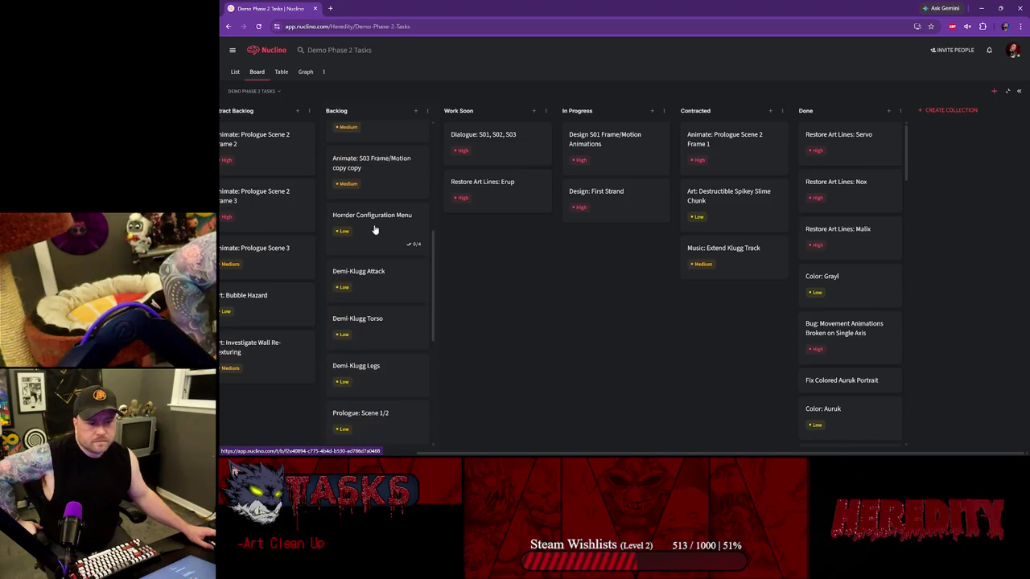
{"action": "scroll", "coordinate": [378, 258], "scroll_direction": "down", "scroll_amount": 3}
{"action": "scroll", "coordinate": [368, 299], "scroll_direction": "down", "scroll_amount": 2}
{"action": "scroll", "coordinate": [369, 366], "scroll_direction": "down", "scroll_amount": 2}
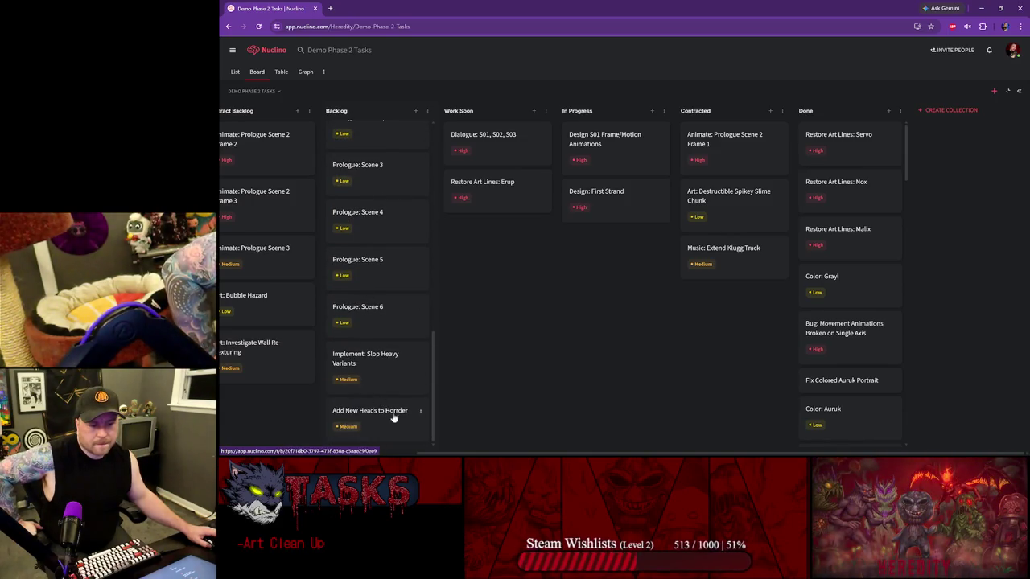
{"action": "scroll", "coordinate": [387, 249], "scroll_direction": "up", "scroll_amount": 3}
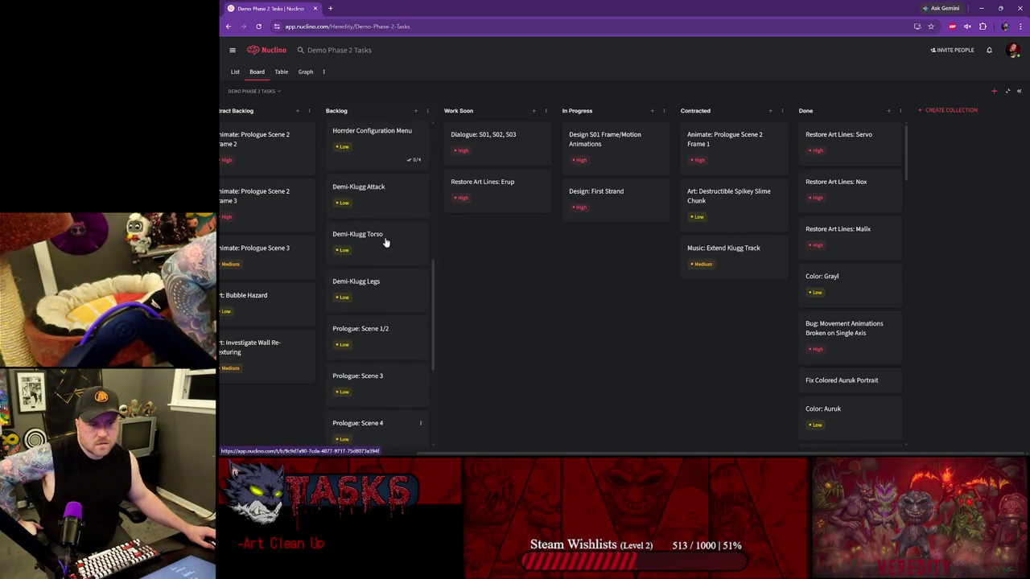
{"action": "scroll", "coordinate": [385, 241], "scroll_direction": "up", "scroll_amount": 2}
{"action": "scroll", "coordinate": [388, 240], "scroll_direction": "up", "scroll_amount": 2}
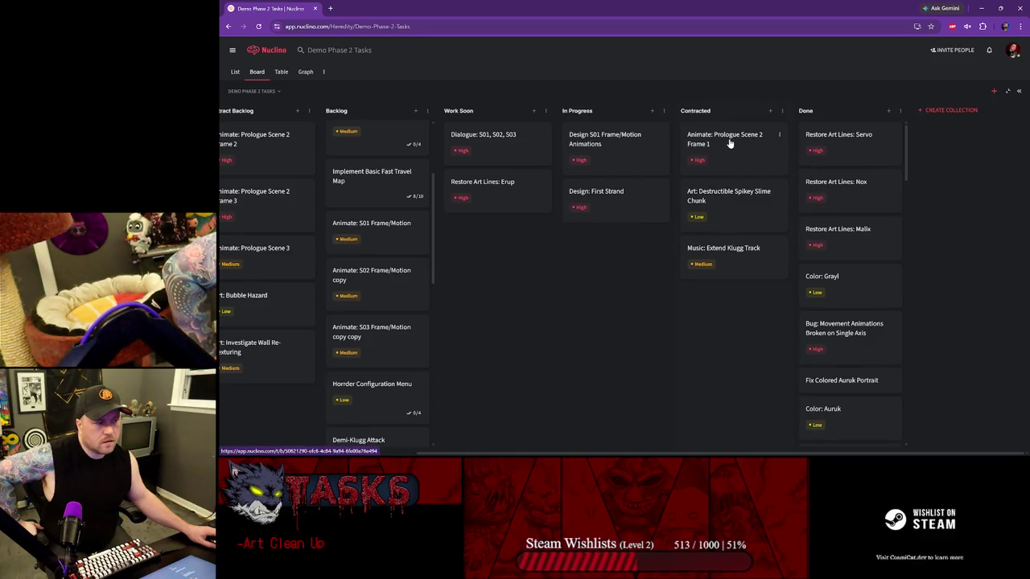
{"action": "mouse_move", "coordinate": [612, 146]}
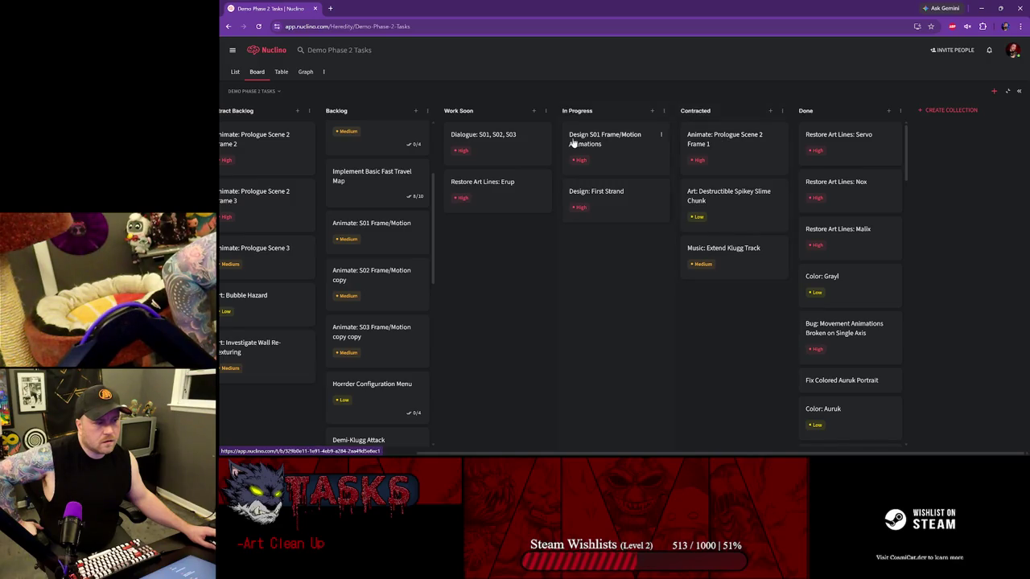
{"action": "scroll", "coordinate": [545, 177], "scroll_direction": "left", "scroll_amount": 5}
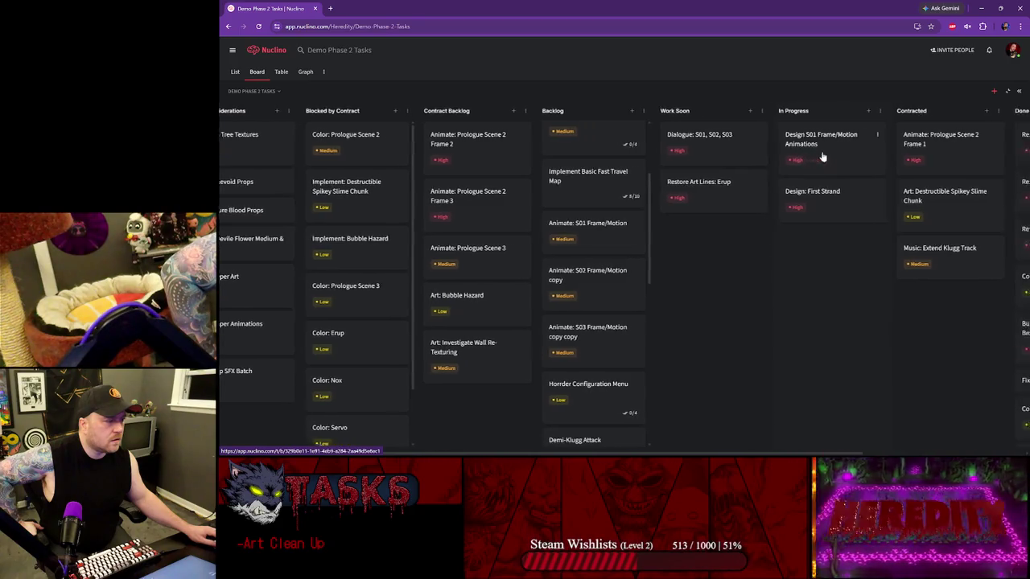
{"action": "scroll", "coordinate": [804, 155], "scroll_direction": "right", "scroll_amount": 2}
{"action": "scroll", "coordinate": [651, 165], "scroll_direction": "left", "scroll_amount": 2}
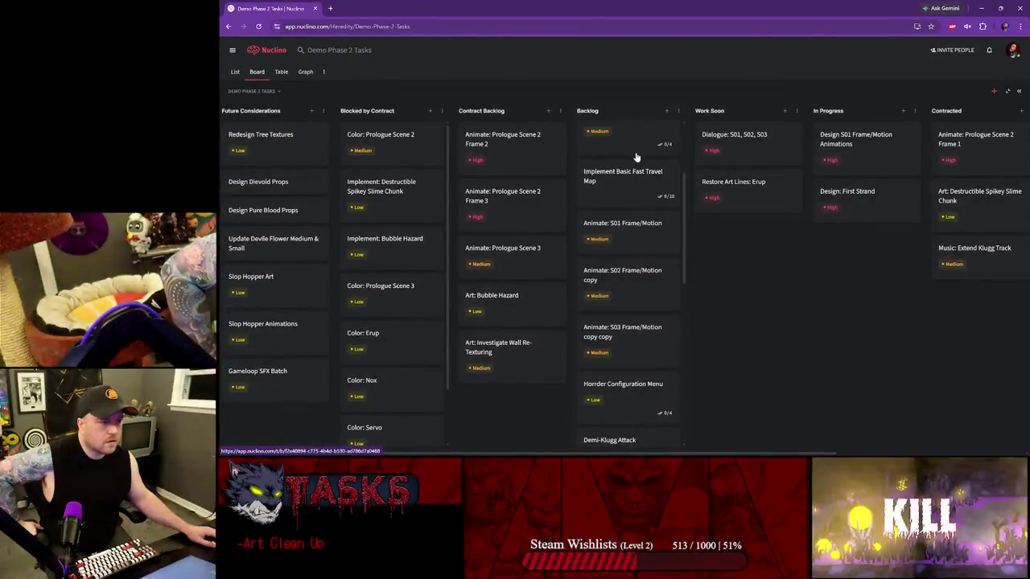
{"action": "scroll", "coordinate": [633, 176], "scroll_direction": "up", "scroll_amount": 3}
{"action": "scroll", "coordinate": [627, 310], "scroll_direction": "down", "scroll_amount": 2}
{"action": "scroll", "coordinate": [629, 308], "scroll_direction": "down", "scroll_amount": 3}
{"action": "scroll", "coordinate": [631, 306], "scroll_direction": "down", "scroll_amount": 3}
{"action": "scroll", "coordinate": [631, 306], "scroll_direction": "down", "scroll_amount": 2}
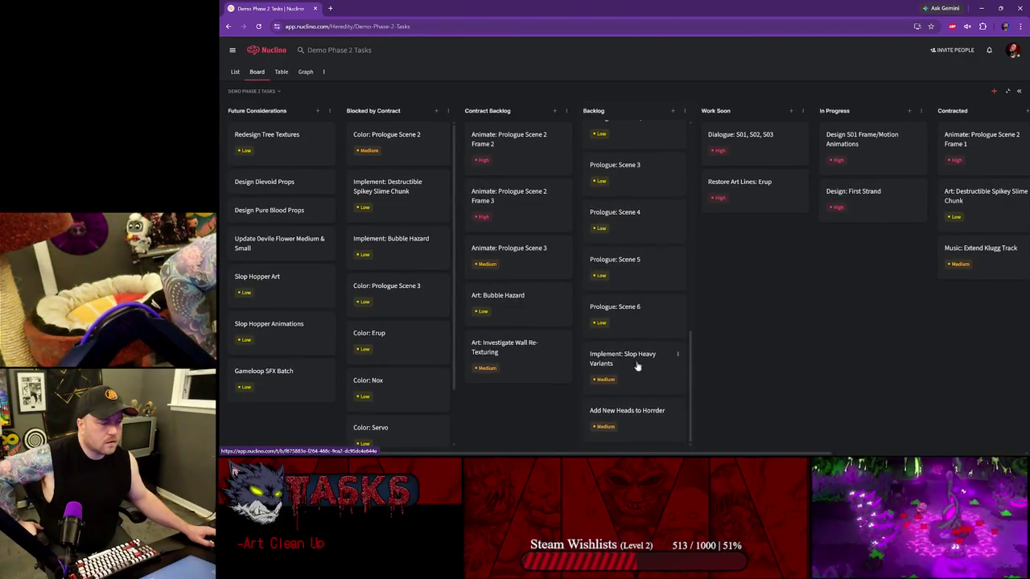
{"action": "scroll", "coordinate": [624, 404], "scroll_direction": "right", "scroll_amount": 1}
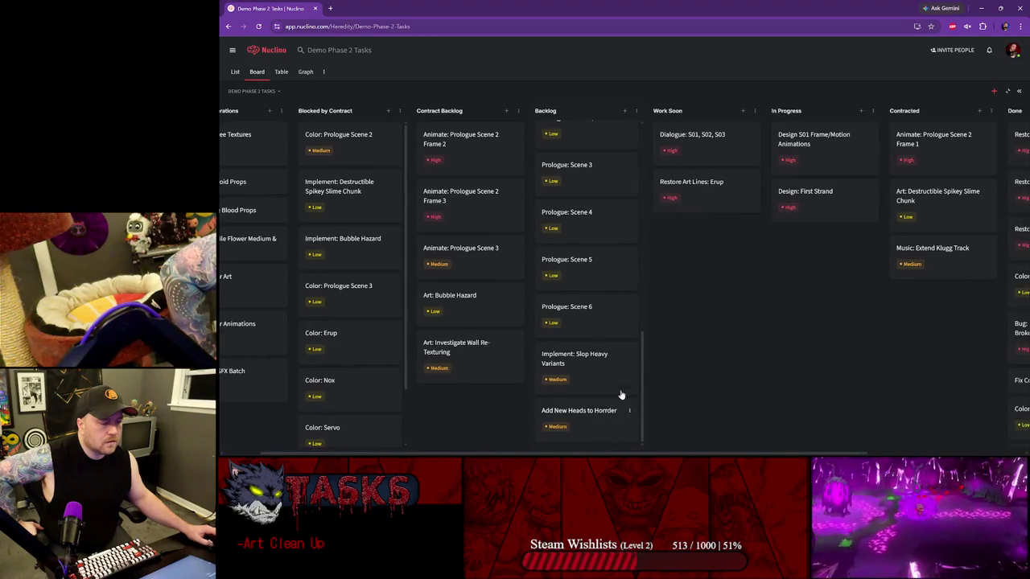
{"action": "left_click", "coordinate": [577, 420]}
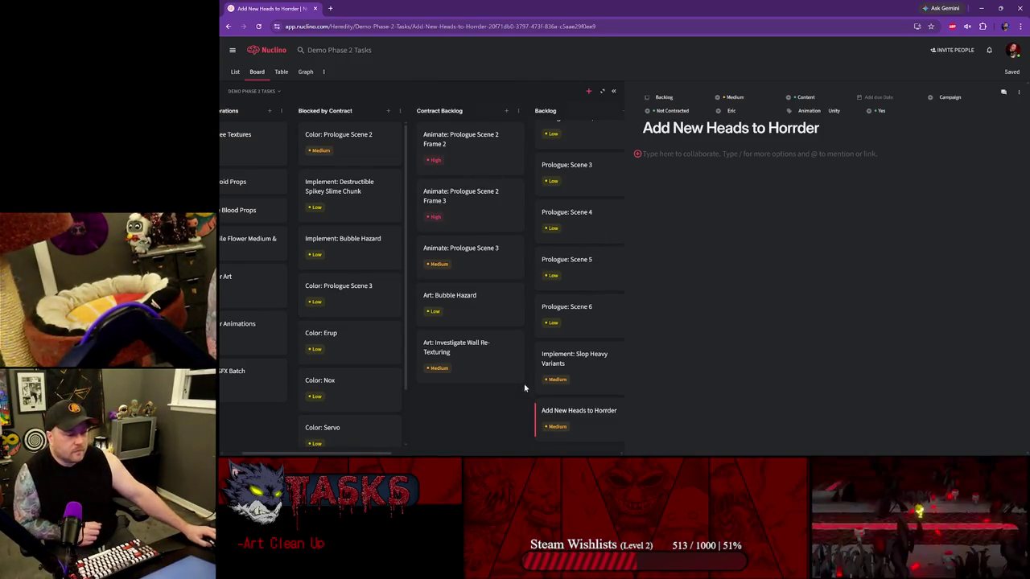
{"action": "left_click", "coordinate": [501, 406]}
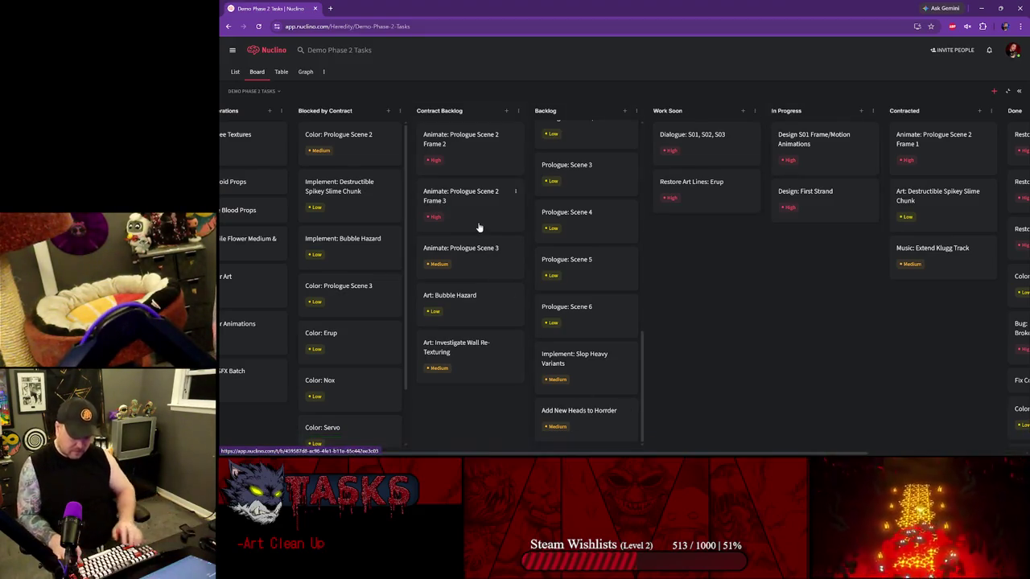
{"action": "key", "text": "super"}
{"action": "type", "text": "plas"}
{"action": "key", "text": "Return"}
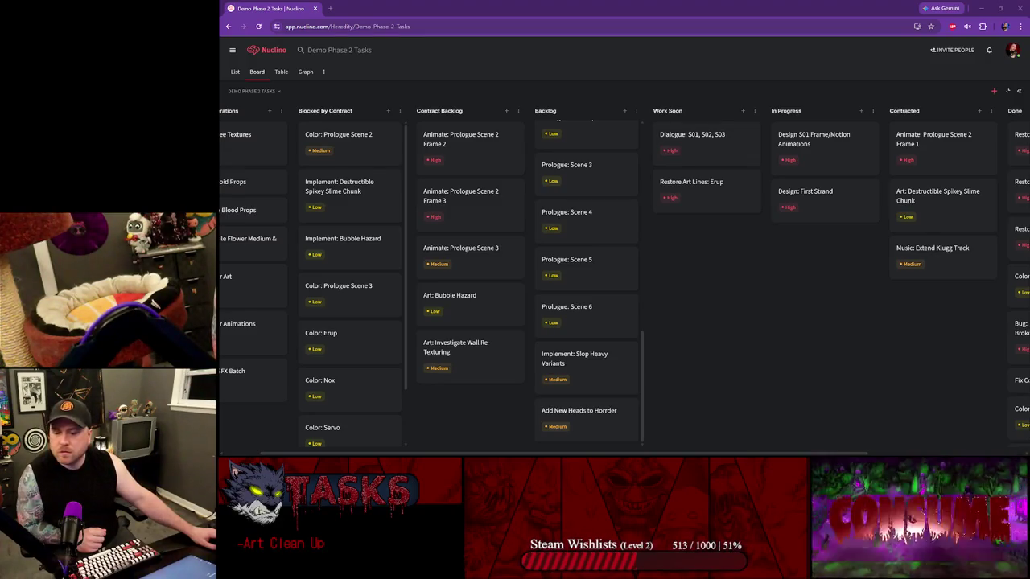
- Minimize the browser and Photoshop, bring up Unity, and widen the Scene and Game views
{"action": "left_click", "coordinate": [983, 8]}
{"action": "double_click", "coordinate": [972, 14]}
{"action": "left_click", "coordinate": [938, 54]}
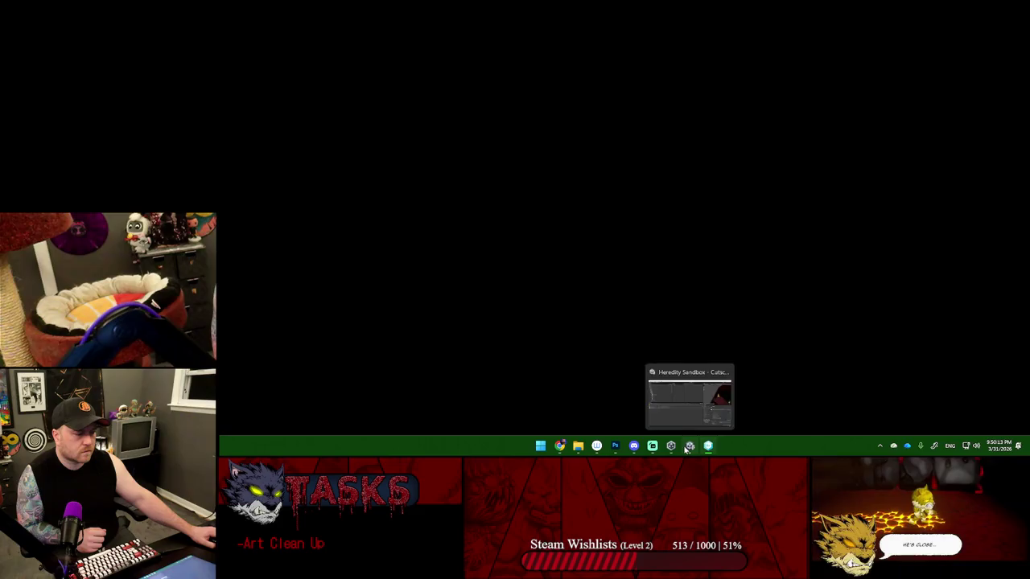
{"action": "left_click", "coordinate": [708, 445]}
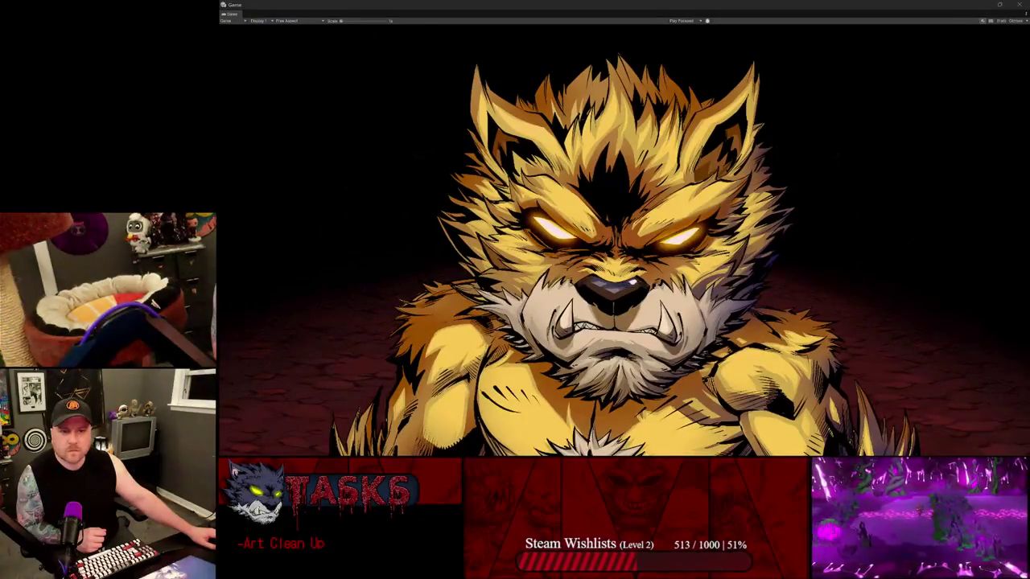
{"action": "left_click_drag", "start_coordinate": [276, 4], "coordinate": [254, 63]}
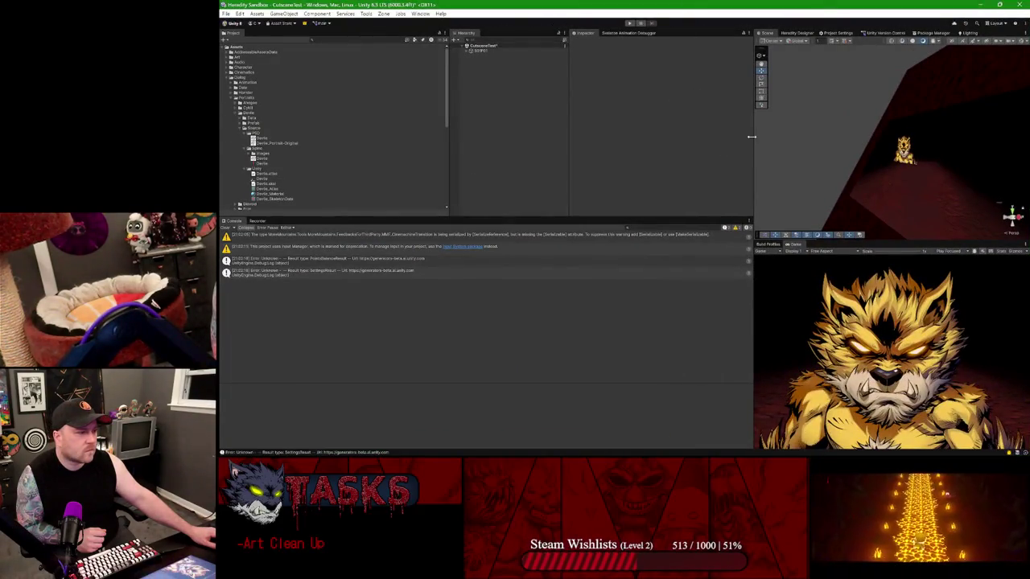
{"action": "left_click_drag", "start_coordinate": [752, 137], "coordinate": [642, 141]}
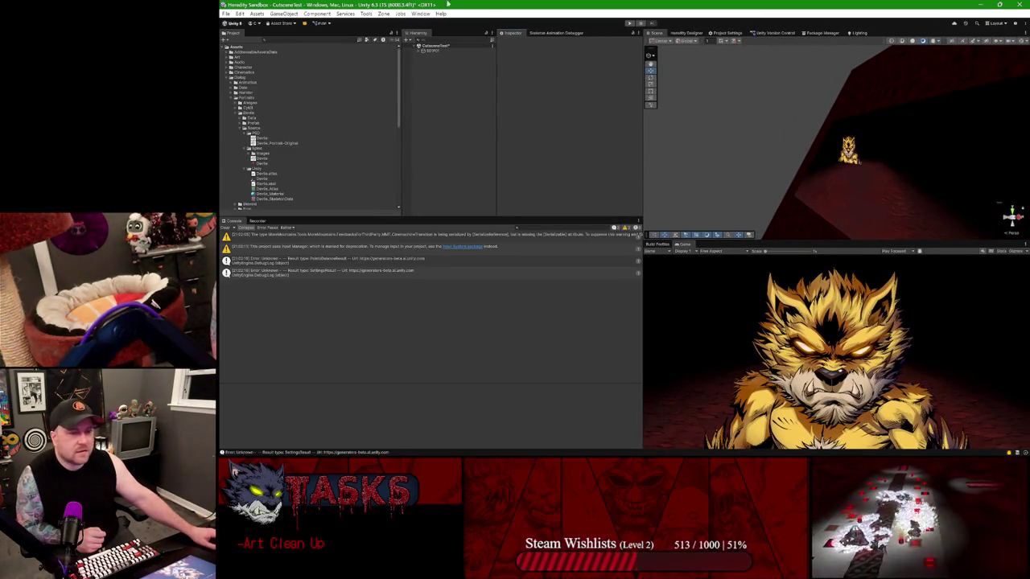
- Collapse unrelated asset folders and expand Character > Source > Photoshop to show Demi
{"action": "left_click", "coordinate": [227, 78]}
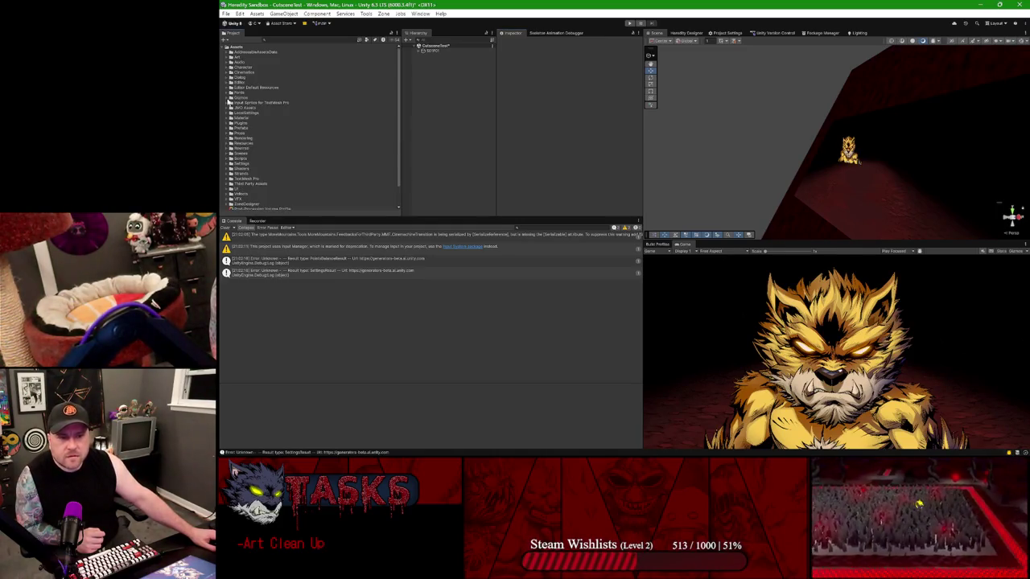
{"action": "left_click", "coordinate": [229, 68]}
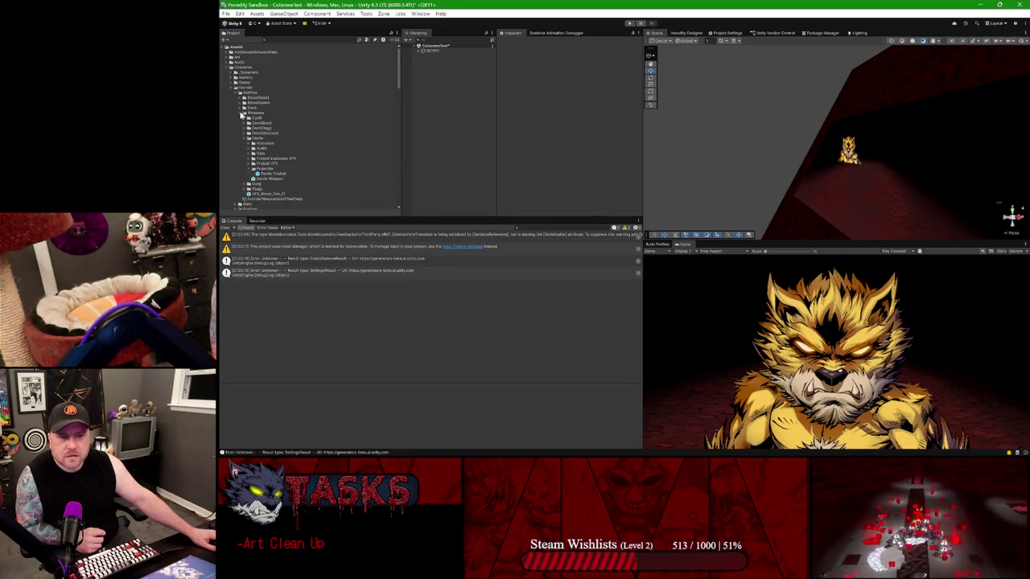
{"action": "left_click", "coordinate": [241, 113]}
{"action": "left_click", "coordinate": [238, 93]}
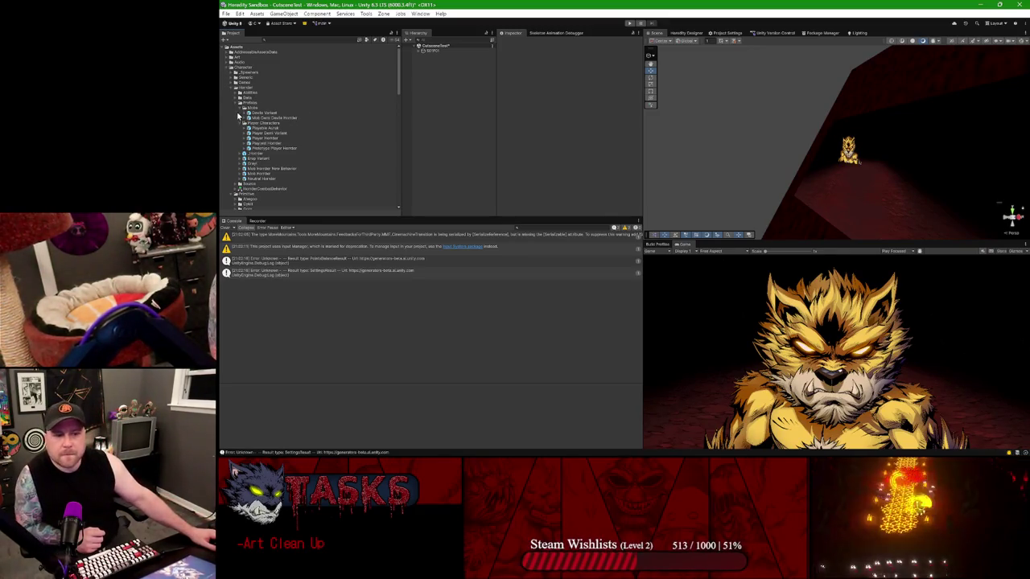
{"action": "left_click", "coordinate": [238, 104]}
{"action": "left_click", "coordinate": [239, 108]}
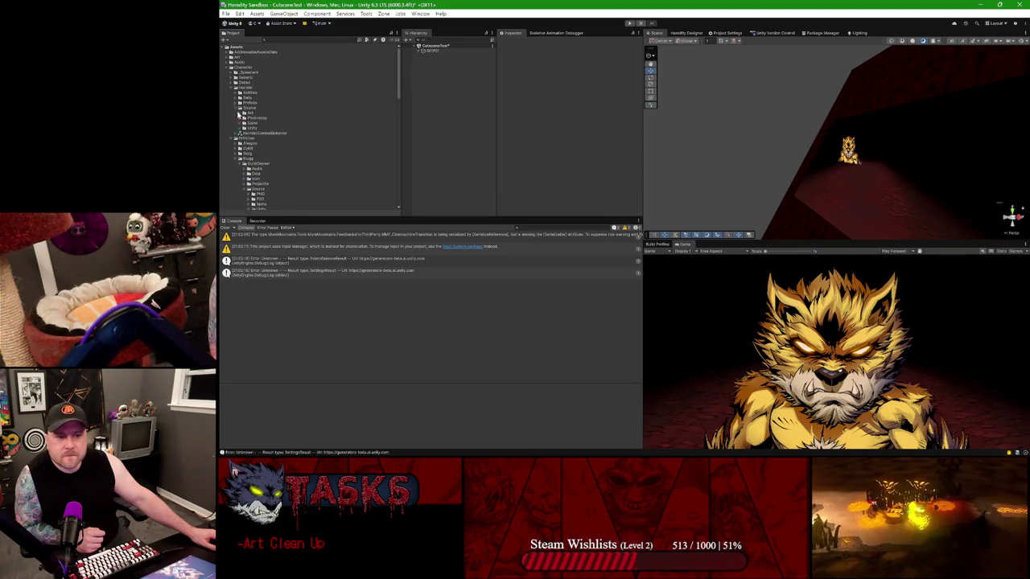
{"action": "left_click", "coordinate": [239, 123]}
{"action": "left_click", "coordinate": [262, 164]}
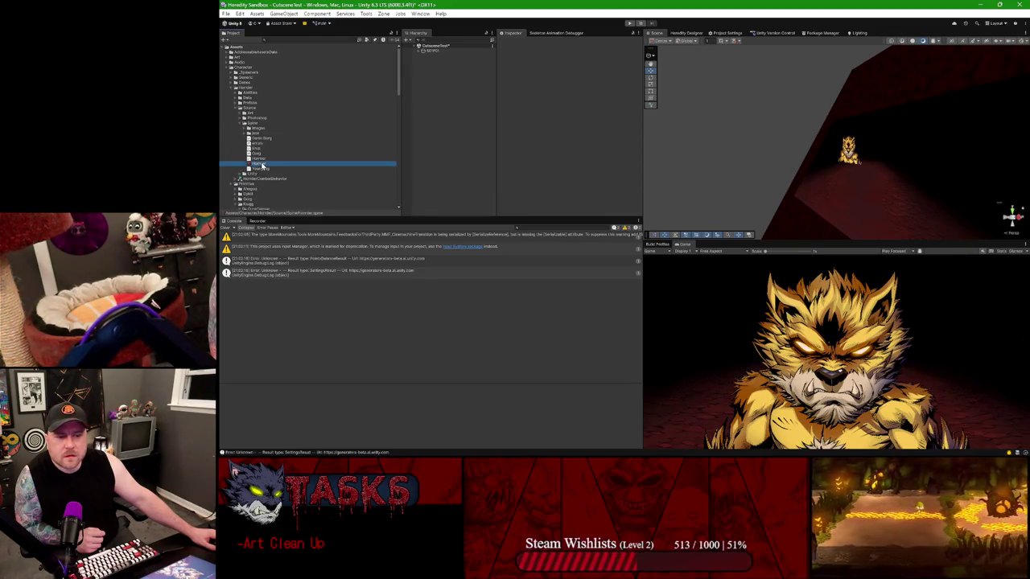
{"action": "left_click", "coordinate": [242, 118]}
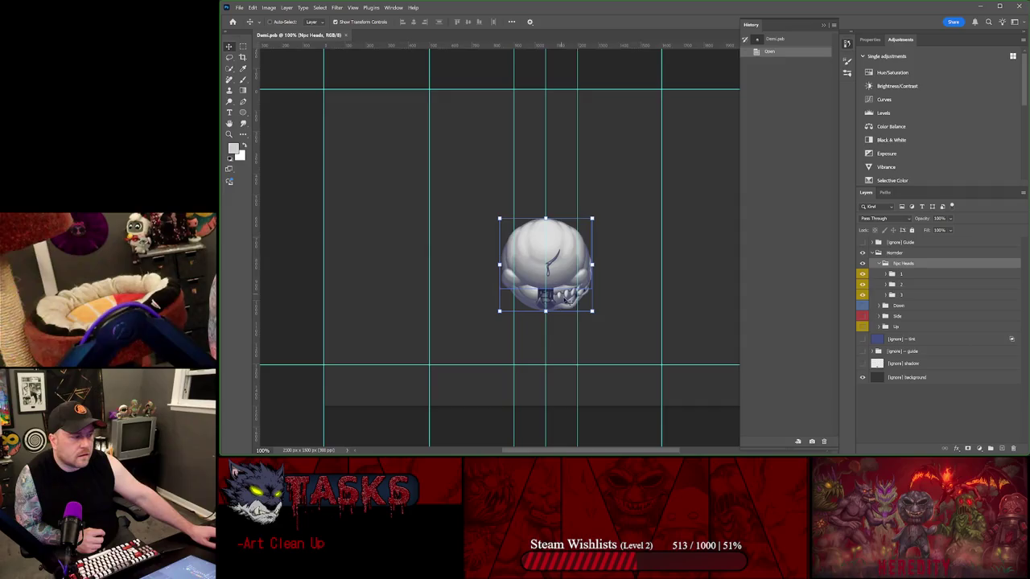
- Show the Down group, then open the Demi source asset from Unity's Photoshop folder
{"action": "left_click", "coordinate": [863, 306]}
{"action": "left_click", "coordinate": [907, 377]}
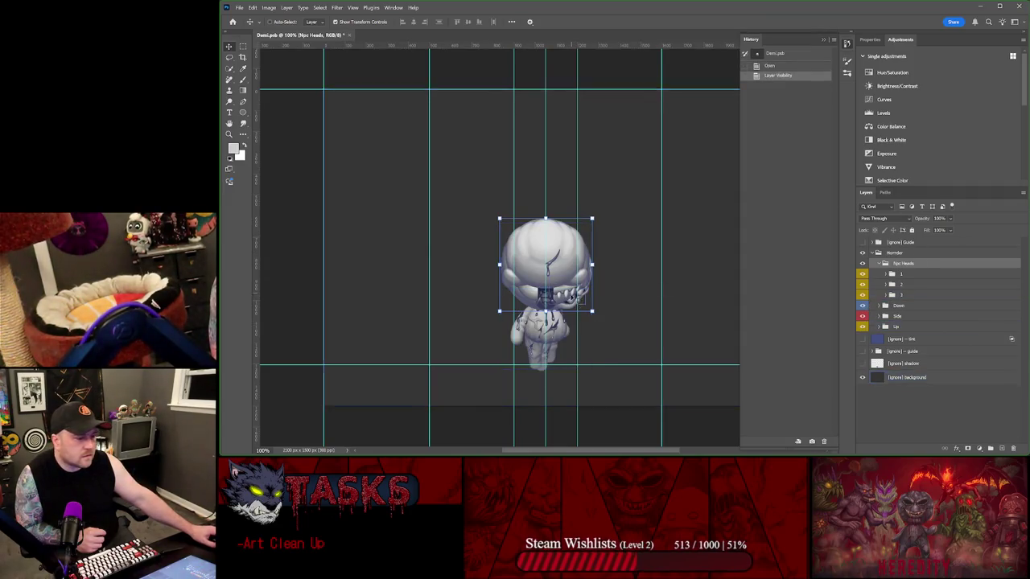
{"action": "scroll", "coordinate": [571, 312], "scroll_direction": "up", "scroll_amount": 4}
{"action": "left_click", "coordinate": [886, 277]}
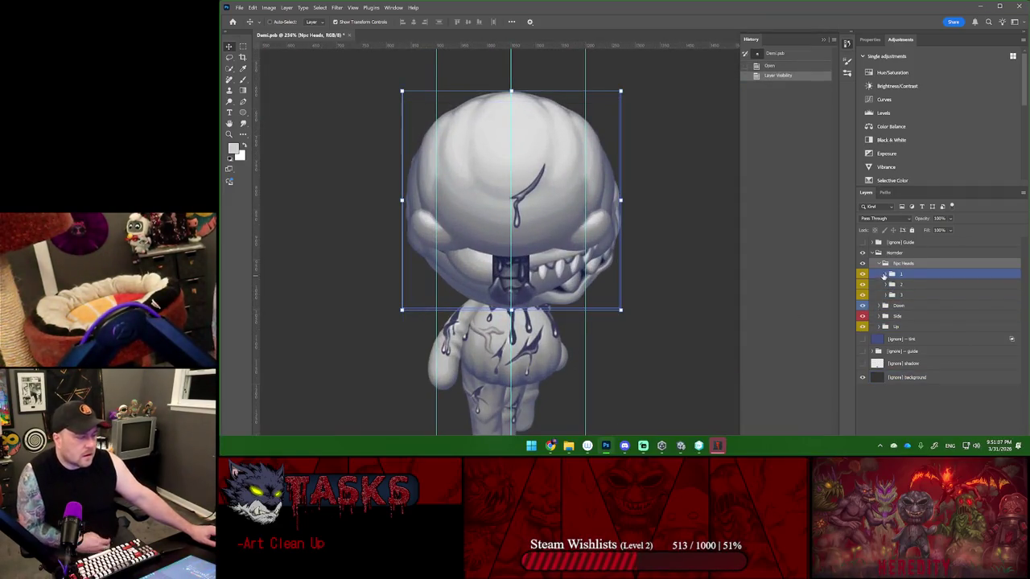
{"action": "left_click", "coordinate": [884, 276], "text": "ctrl"}
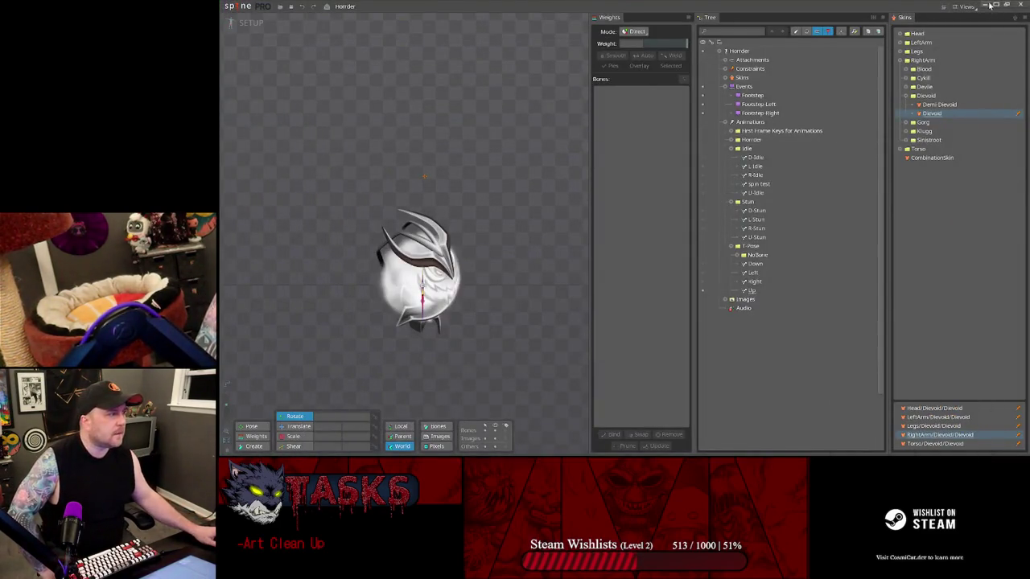
{"action": "left_click", "coordinate": [989, 5]}
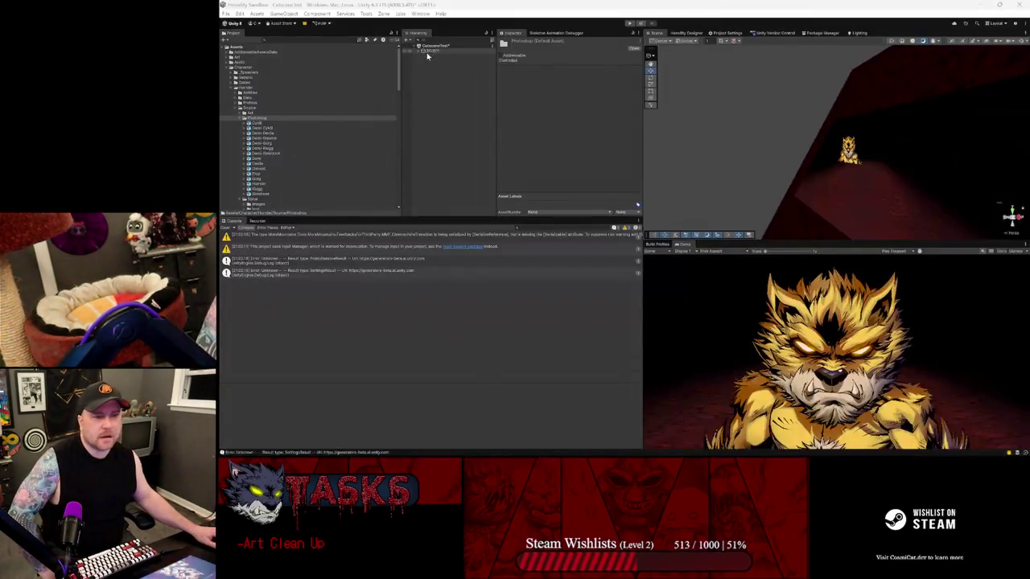
{"action": "double_click", "coordinate": [258, 159]}
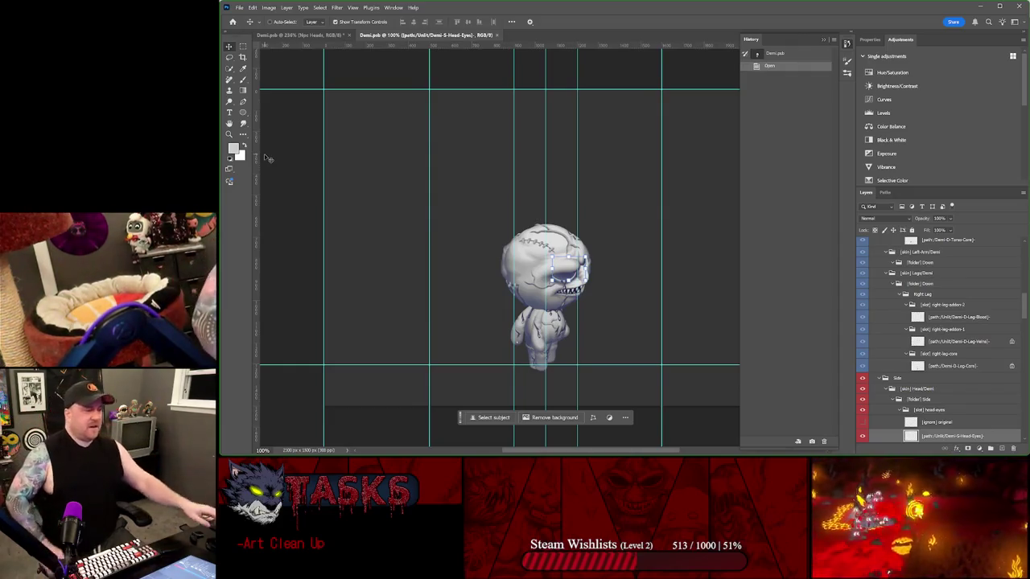
- Collapse the Down and Side groups and select the whole Horrder character group
{"action": "left_click", "coordinate": [935, 320]}
{"action": "scroll", "coordinate": [925, 330], "scroll_direction": "up", "scroll_amount": 5}
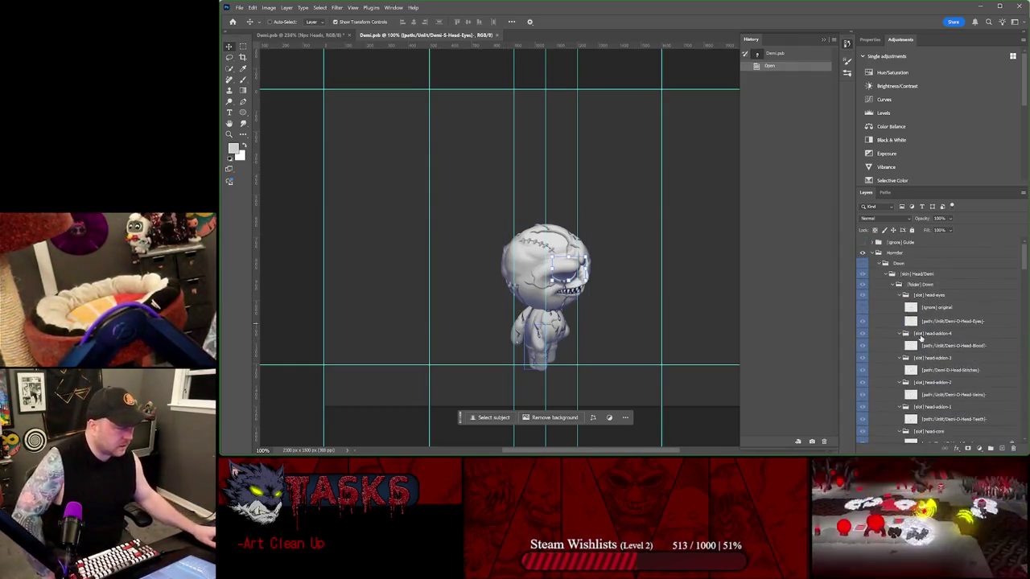
{"action": "left_click", "coordinate": [880, 263]}
{"action": "left_click", "coordinate": [897, 273]}
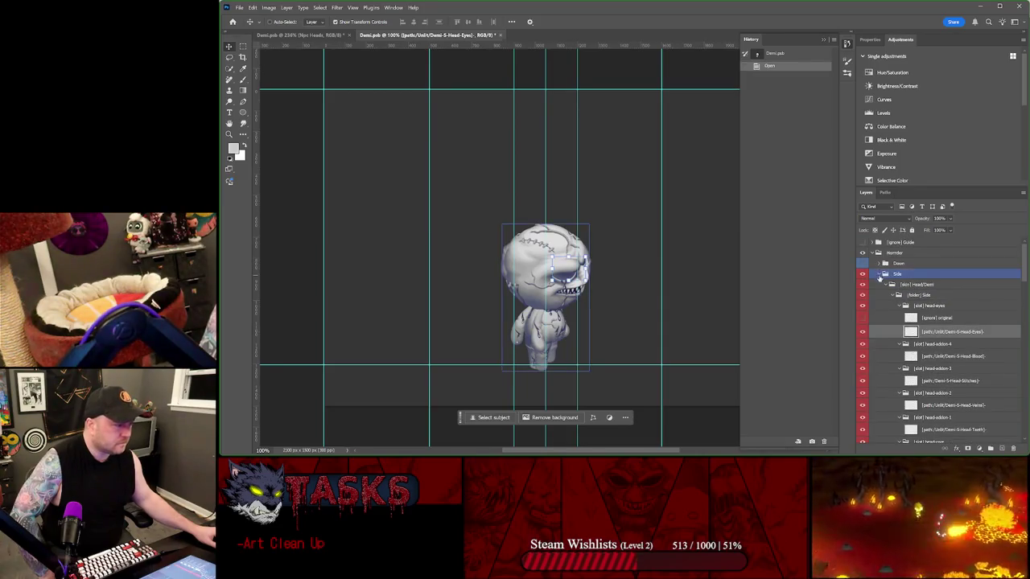
{"action": "left_click", "coordinate": [879, 284]}
{"action": "left_click", "coordinate": [880, 294]}
{"action": "left_click", "coordinate": [878, 284]}
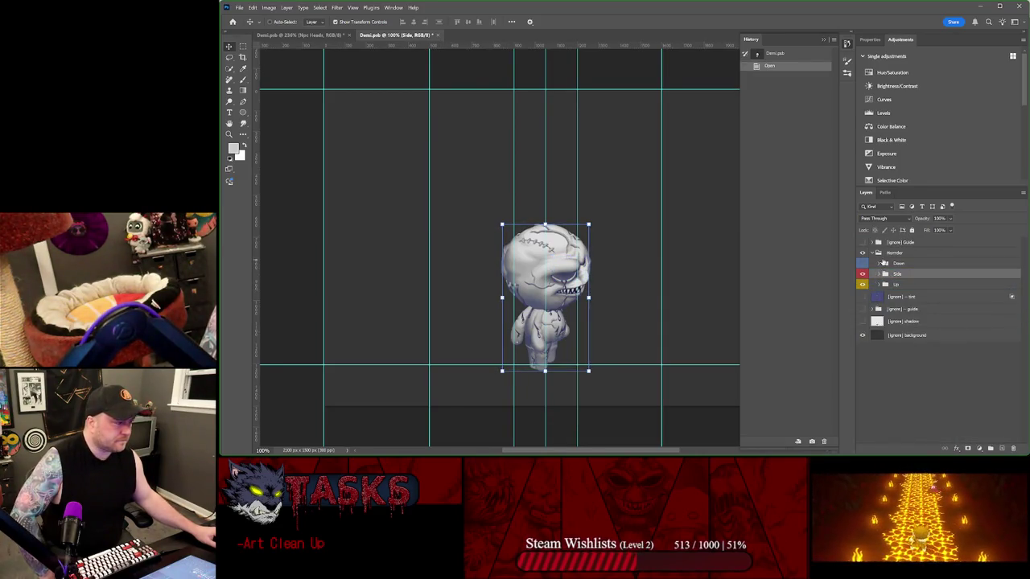
{"action": "left_click", "coordinate": [874, 253]}
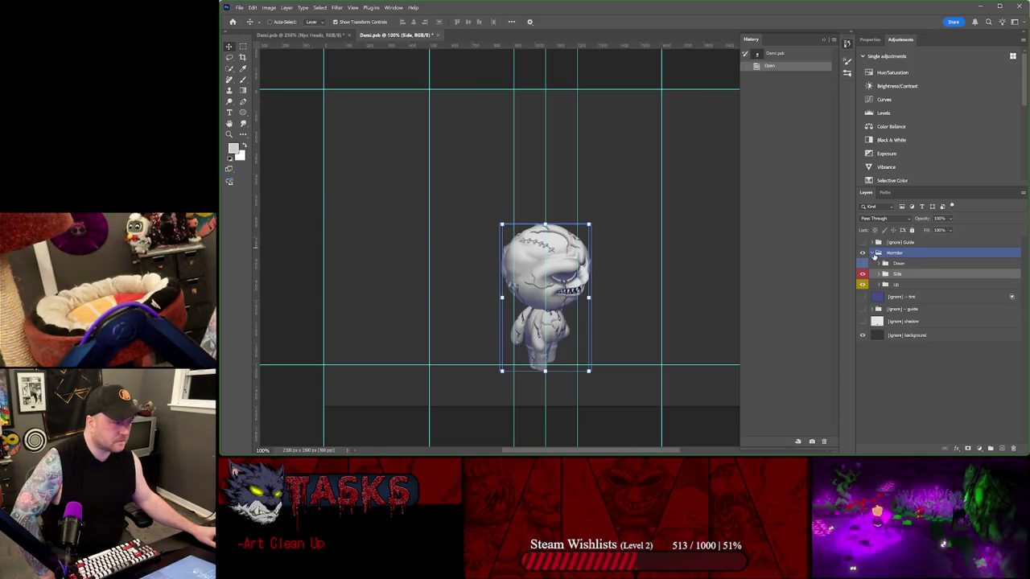
- Fit the Npc Heads document on screen and drag its Npc Heads group into the other Demi.psb
{"action": "left_click", "coordinate": [281, 36]}
{"action": "key", "text": "ctrl+0"}
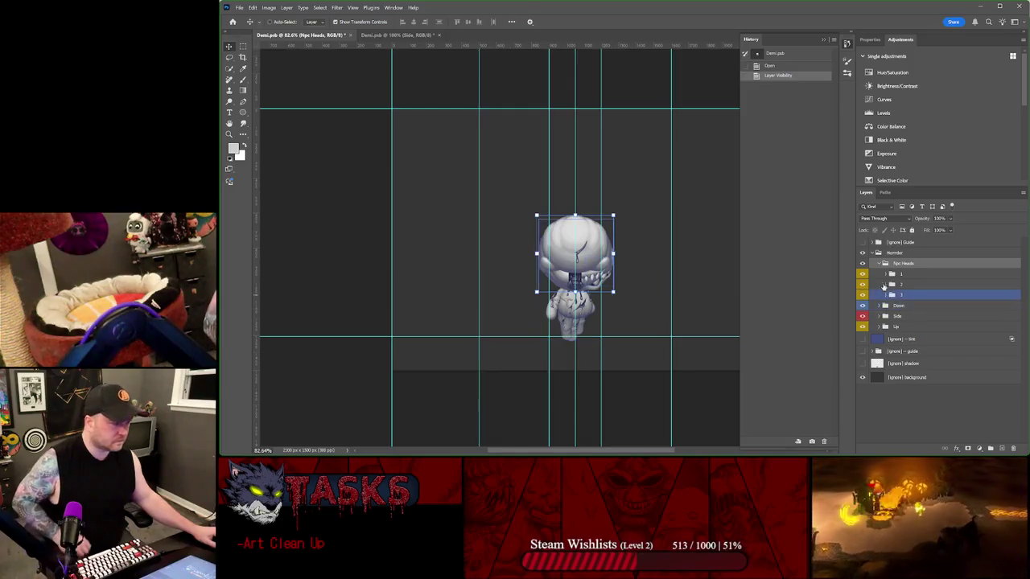
{"action": "left_click", "coordinate": [892, 254]}
{"action": "left_click", "coordinate": [893, 262]}
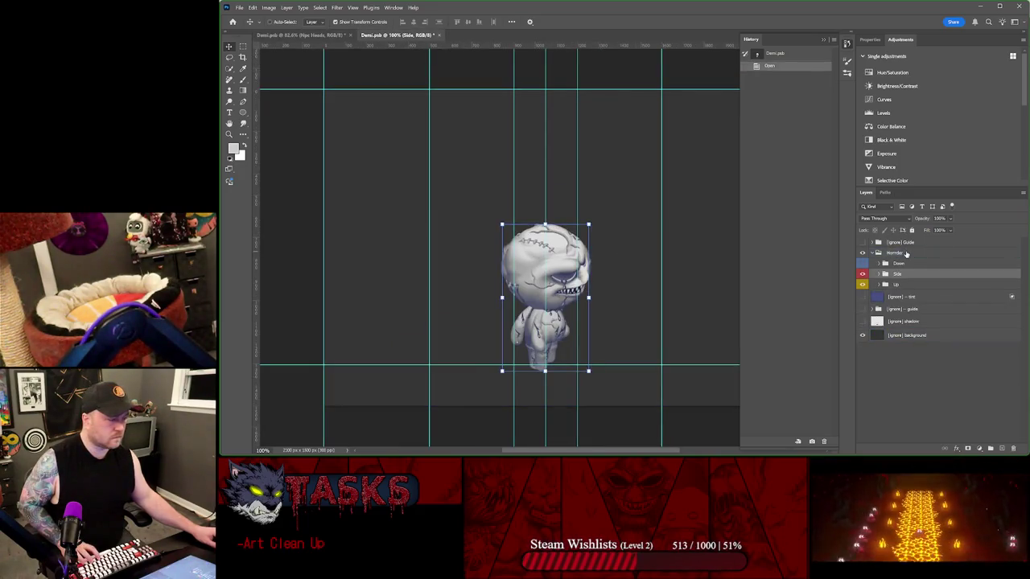
{"action": "left_click_drag", "start_coordinate": [452, 48], "coordinate": [907, 259]}
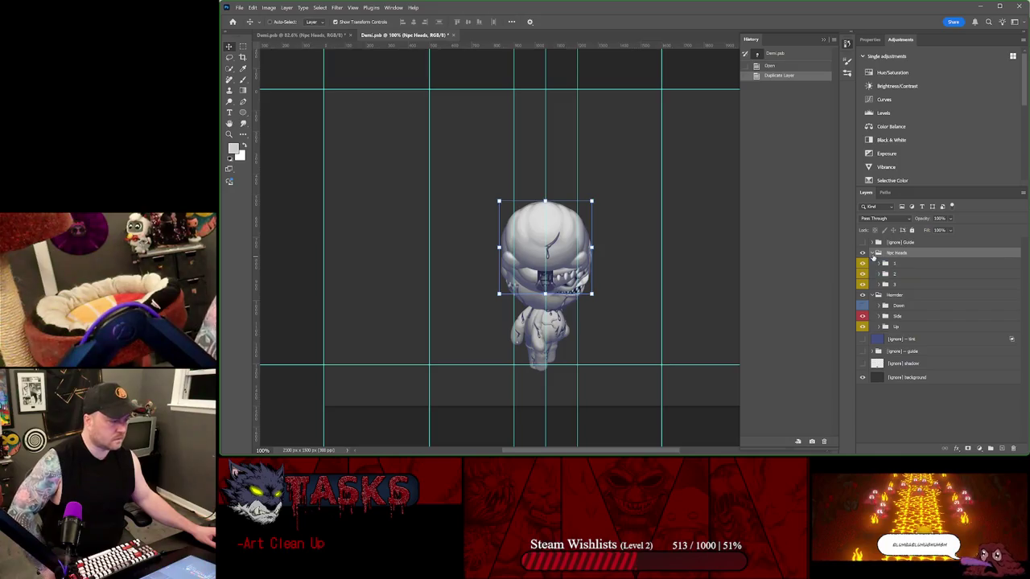
- Expand heads 1, 2 and 3 and head 1's Up view, selecting its Blood layer
{"action": "left_click", "coordinate": [874, 285]}
{"action": "left_click", "coordinate": [878, 286]}
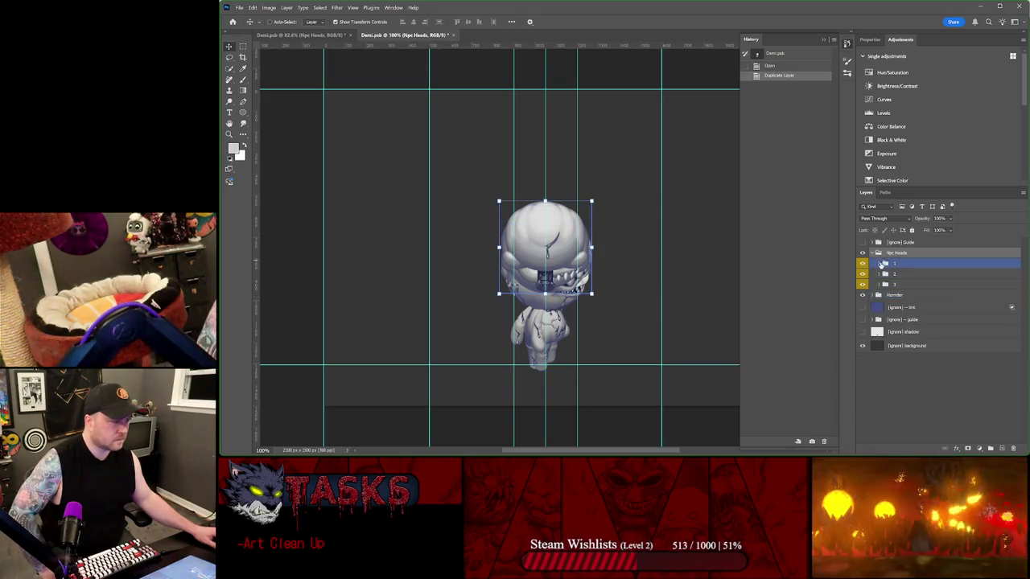
{"action": "left_click", "coordinate": [878, 286]}
{"action": "left_click", "coordinate": [878, 275]}
{"action": "left_click", "coordinate": [878, 263]}
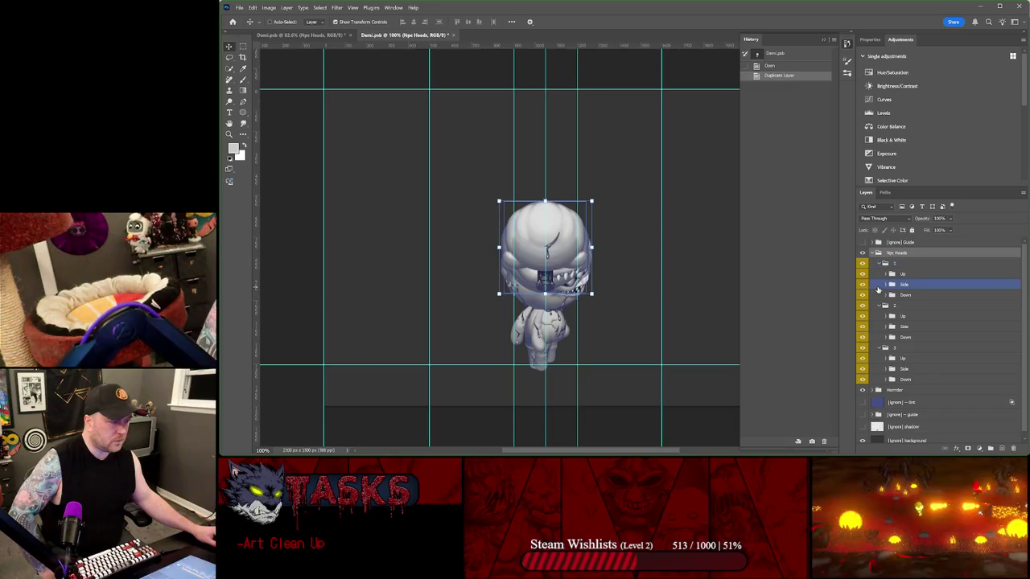
{"action": "left_click", "coordinate": [902, 274]}
{"action": "left_click", "coordinate": [886, 275]}
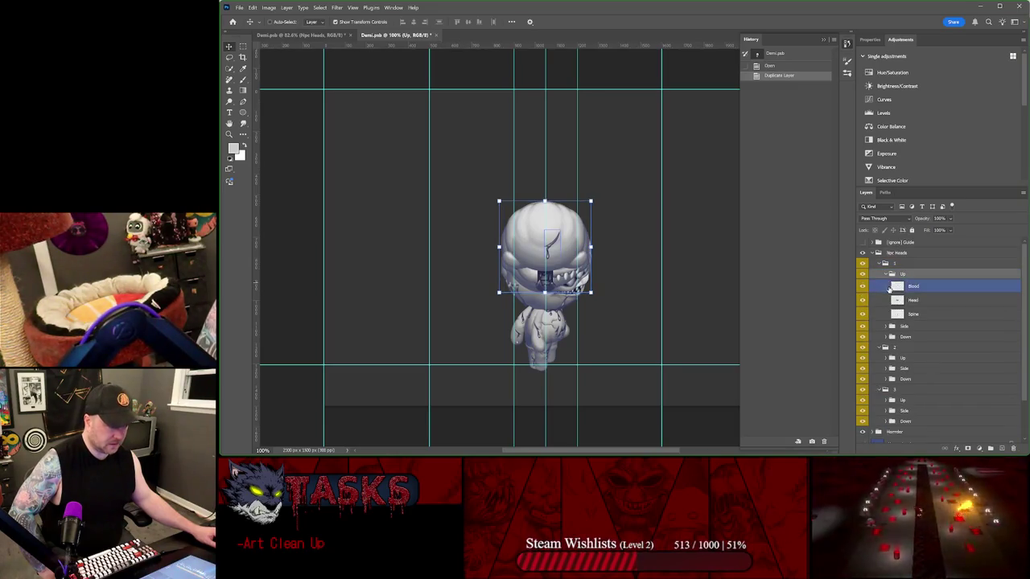
{"action": "left_click", "coordinate": [913, 300]}
{"action": "left_click", "coordinate": [913, 300], "text": "ctrl"}
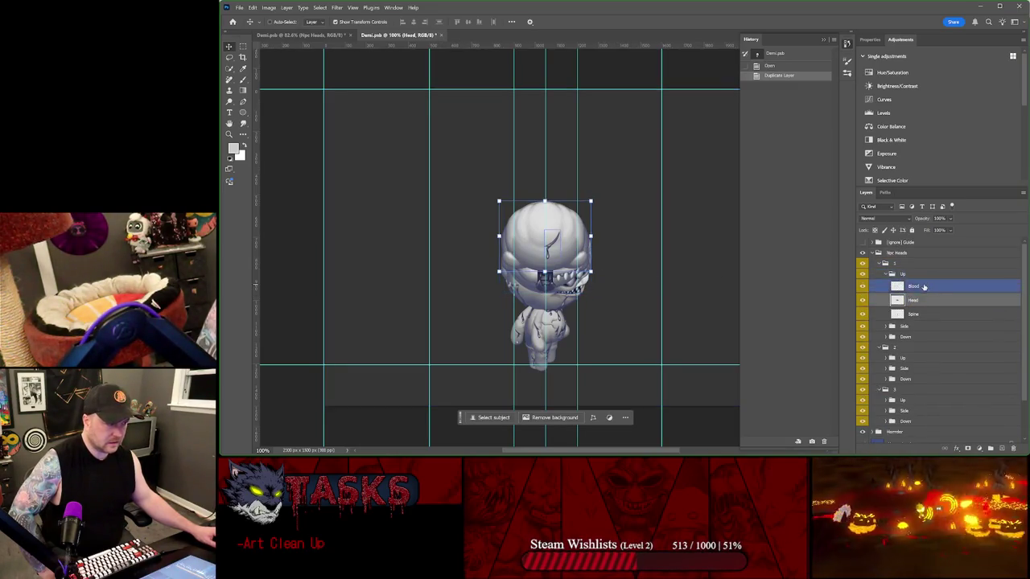
{"action": "left_click", "coordinate": [913, 302]}
- Hide the character's body so only heads show, and select head 2's Up view
{"action": "scroll", "coordinate": [914, 307], "scroll_direction": "down", "scroll_amount": 2}
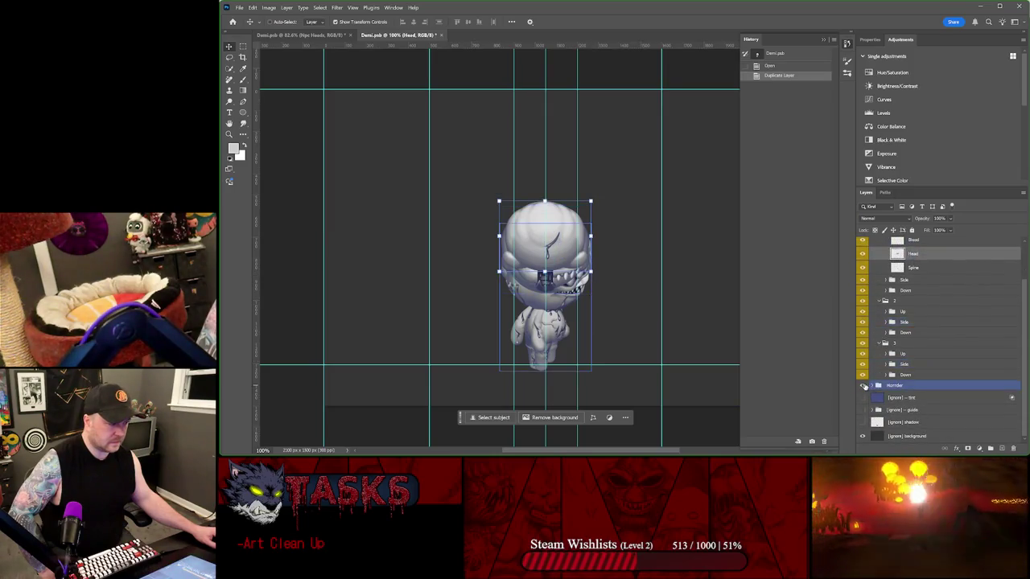
{"action": "left_click", "coordinate": [863, 387]}
{"action": "left_click", "coordinate": [876, 363]}
{"action": "left_click", "coordinate": [877, 333]}
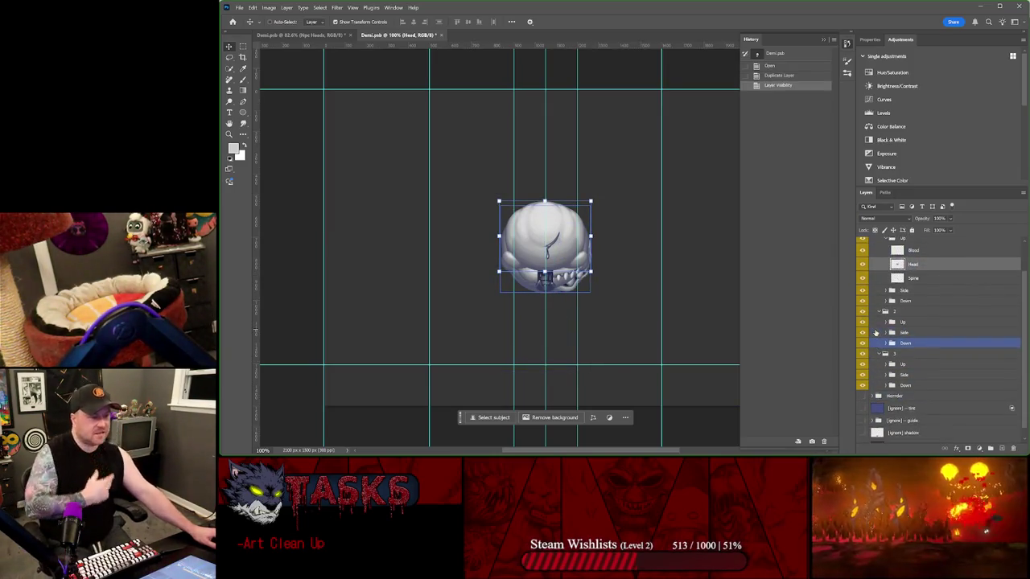
{"action": "scroll", "coordinate": [877, 331], "scroll_direction": "up", "scroll_amount": 2}
{"action": "left_click", "coordinate": [877, 331]}
{"action": "scroll", "coordinate": [877, 330], "scroll_direction": "down", "scroll_amount": 2}
{"action": "key", "text": "alt+bracketright"}
{"action": "left_click", "coordinate": [877, 311]}
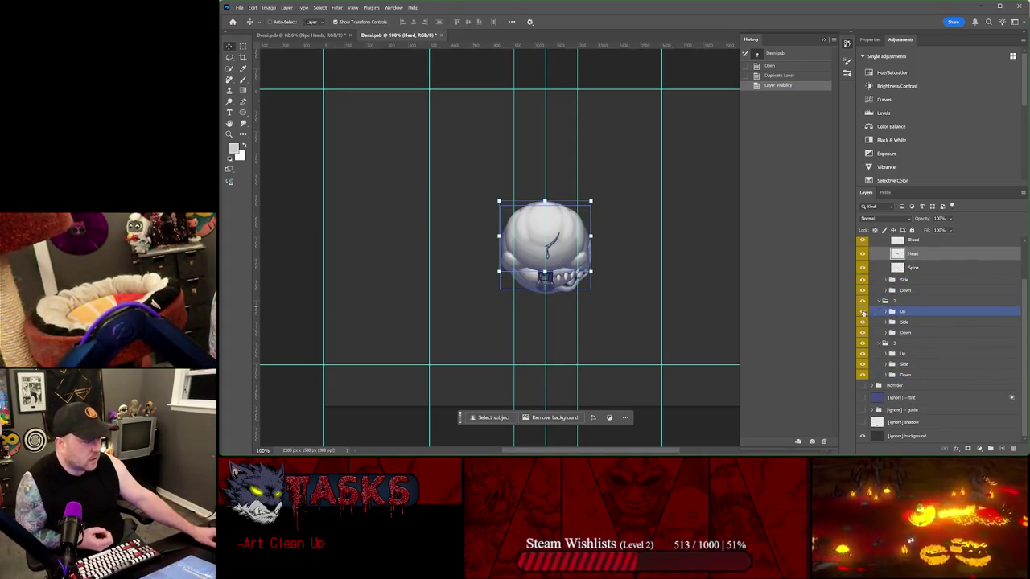
- Hide head 2's views, head 1's Up and Side views, and head 3's Up view
{"action": "left_click", "coordinate": [862, 312]}
{"action": "left_click", "coordinate": [862, 321]}
{"action": "scroll", "coordinate": [867, 305], "scroll_direction": "up", "scroll_amount": 2}
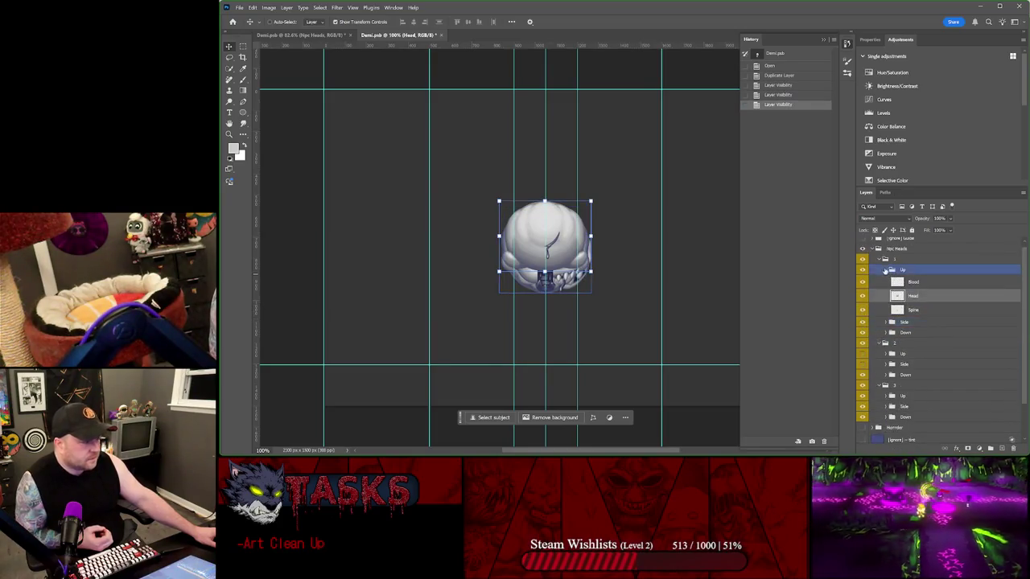
{"action": "left_click", "coordinate": [868, 270]}
{"action": "left_click", "coordinate": [863, 269]}
{"action": "left_click", "coordinate": [863, 280]}
{"action": "left_click", "coordinate": [867, 354]}
{"action": "left_click", "coordinate": [862, 354]}
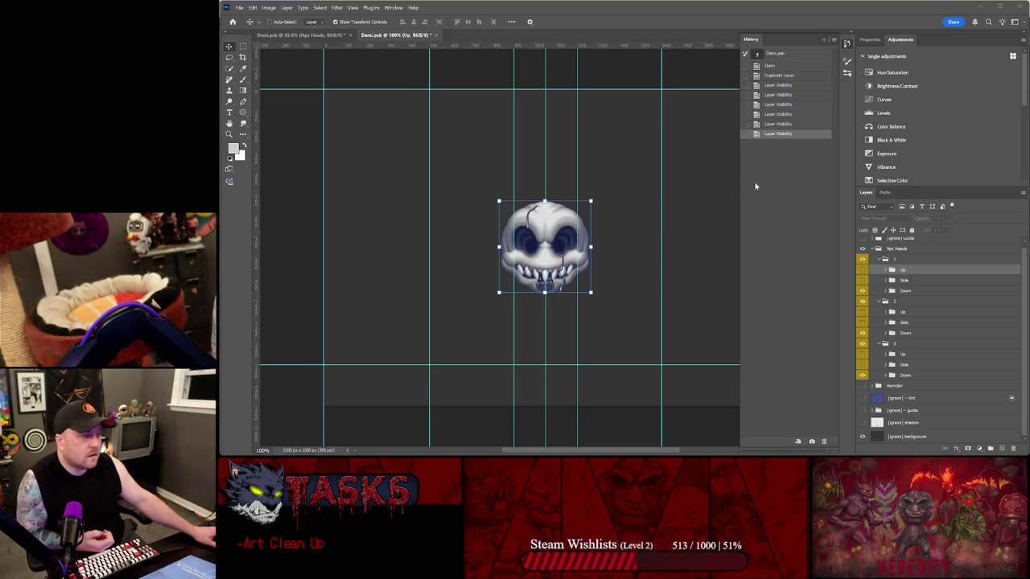
- Hide and collapse head 2's group, then collapse head 3's group
{"action": "left_click", "coordinate": [861, 301]}
{"action": "left_click", "coordinate": [862, 301]}
{"action": "left_click", "coordinate": [885, 301]}
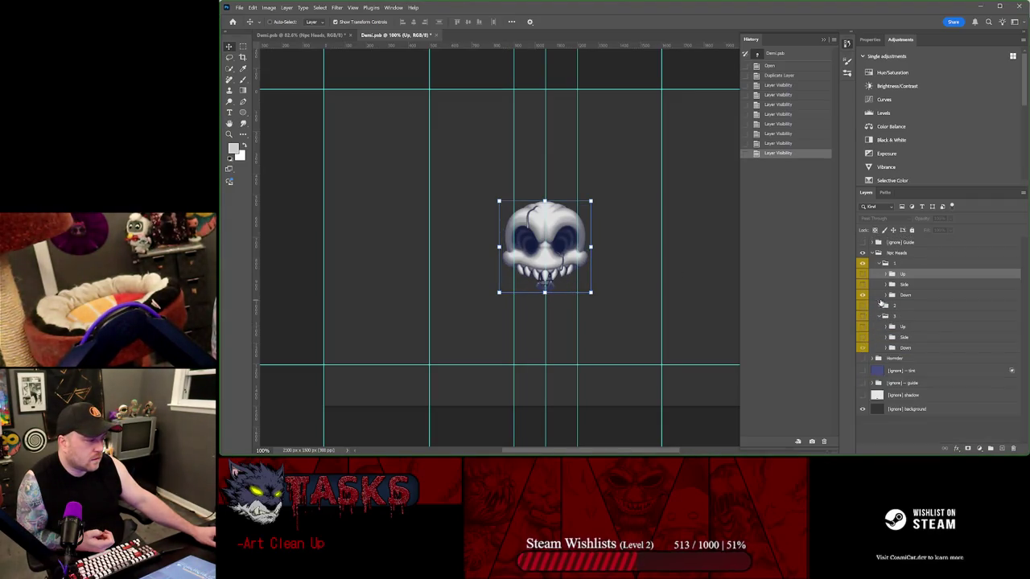
{"action": "left_click", "coordinate": [880, 316]}
{"action": "scroll", "coordinate": [539, 233], "scroll_direction": "up", "scroll_amount": 3}
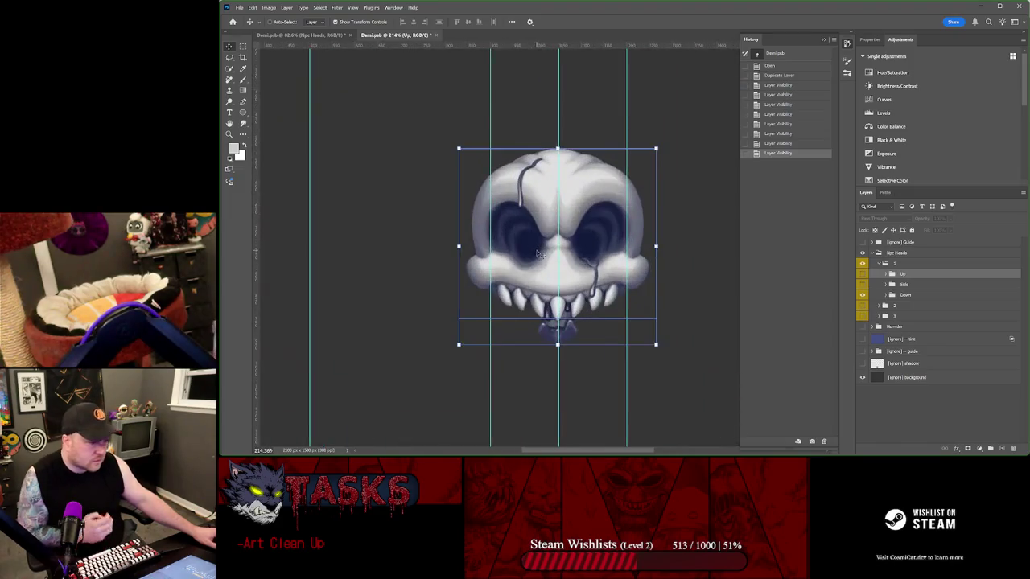
{"action": "scroll", "coordinate": [558, 253], "scroll_direction": "up", "scroll_amount": 3}
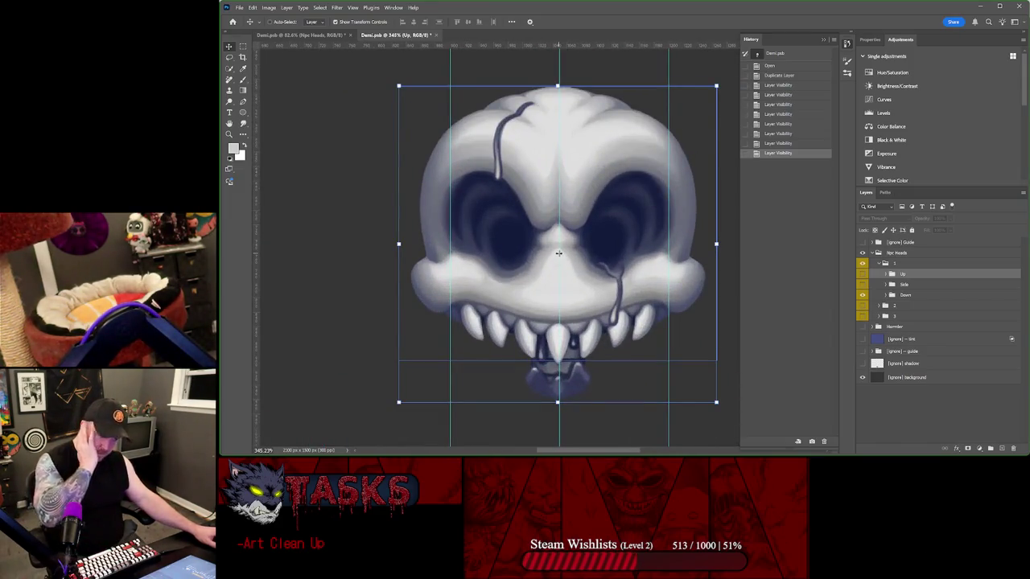
{"action": "scroll", "coordinate": [676, 245], "scroll_direction": "down", "scroll_amount": 2}
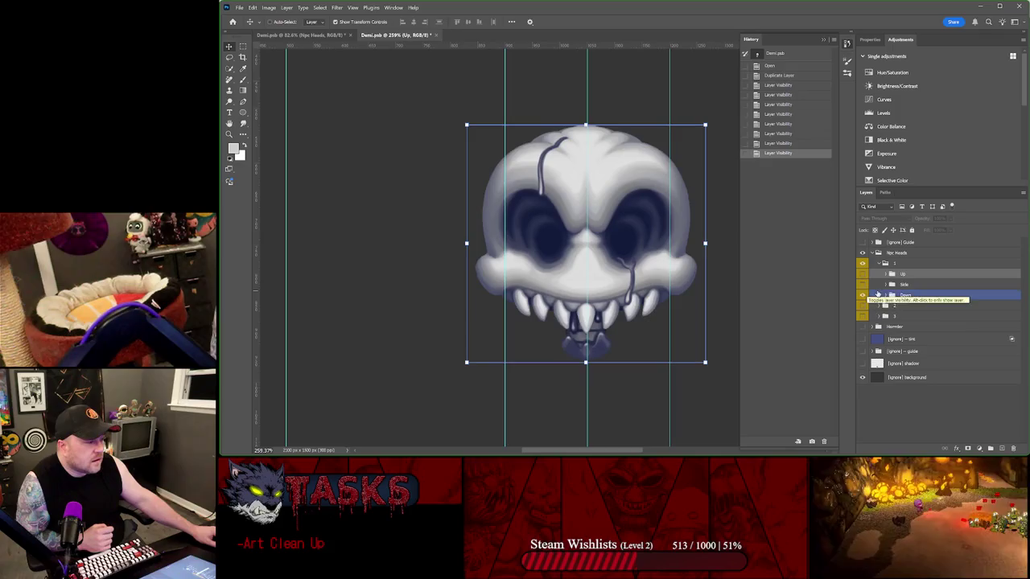
- Expand head 1's Down view and toggle its Blood, Head and Teeth layers to check them
{"action": "left_click", "coordinate": [885, 295]}
{"action": "left_click", "coordinate": [862, 307]}
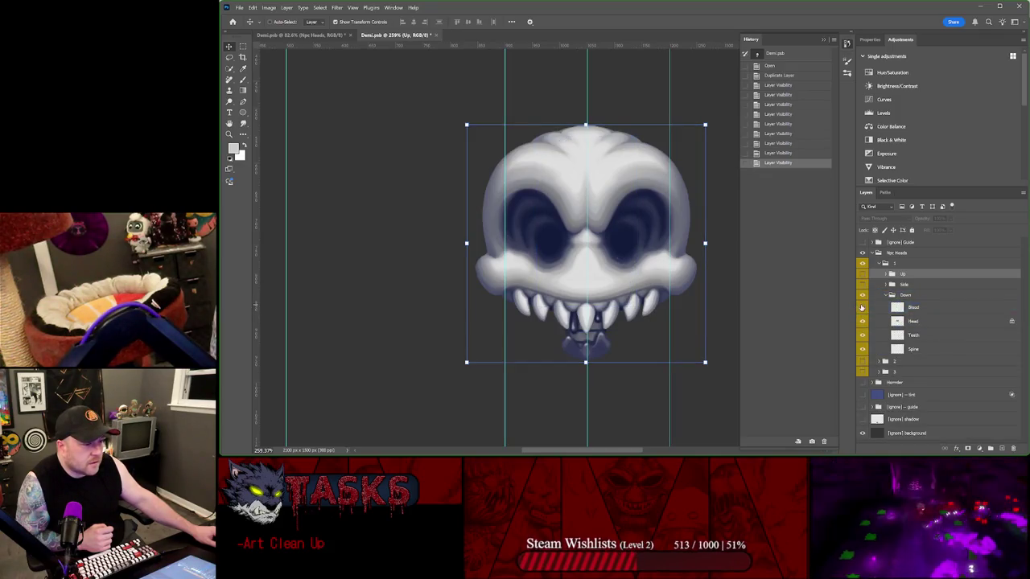
{"action": "left_click", "coordinate": [861, 307]}
{"action": "left_click", "coordinate": [867, 322]}
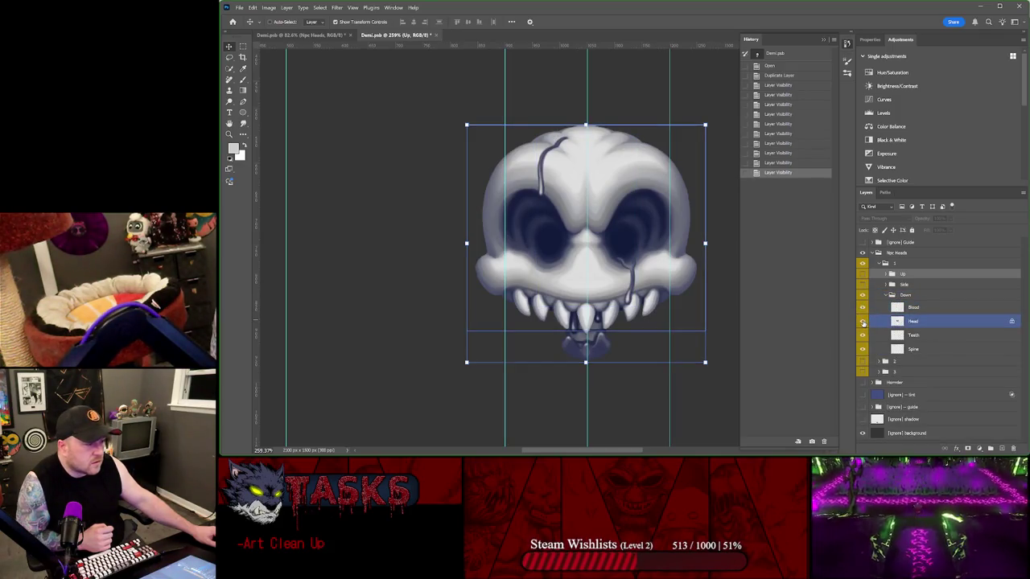
{"action": "left_click", "coordinate": [862, 321]}
{"action": "left_click", "coordinate": [861, 321]}
{"action": "left_click", "coordinate": [861, 334]}
{"action": "left_click", "coordinate": [862, 335]}
{"action": "left_click", "coordinate": [866, 350]}
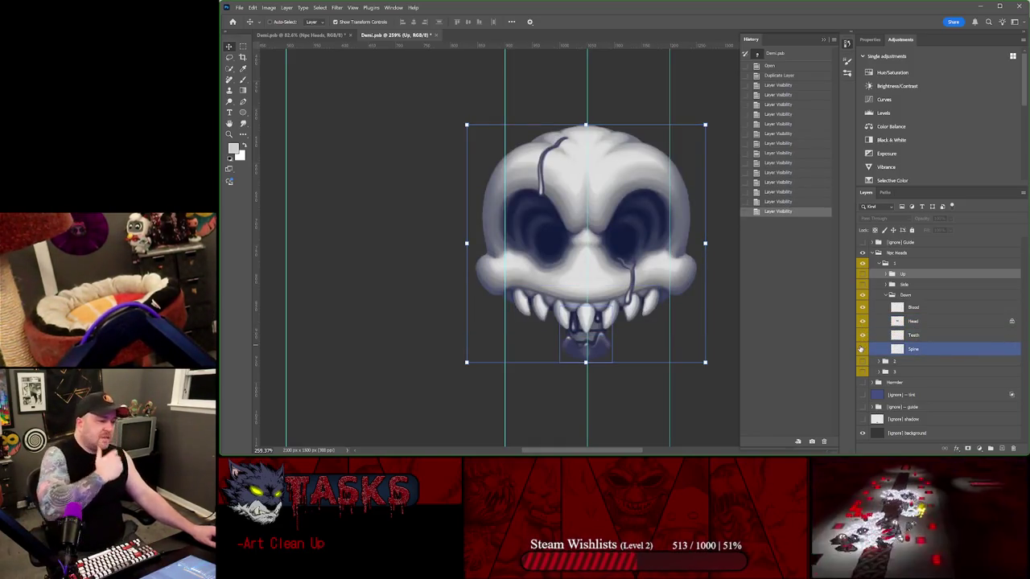
- Toggle the Down view's Spine and Blood layers on and off to see their parts
{"action": "left_click", "coordinate": [862, 349]}
{"action": "left_click", "coordinate": [862, 349]}
{"action": "left_click", "coordinate": [862, 349]}
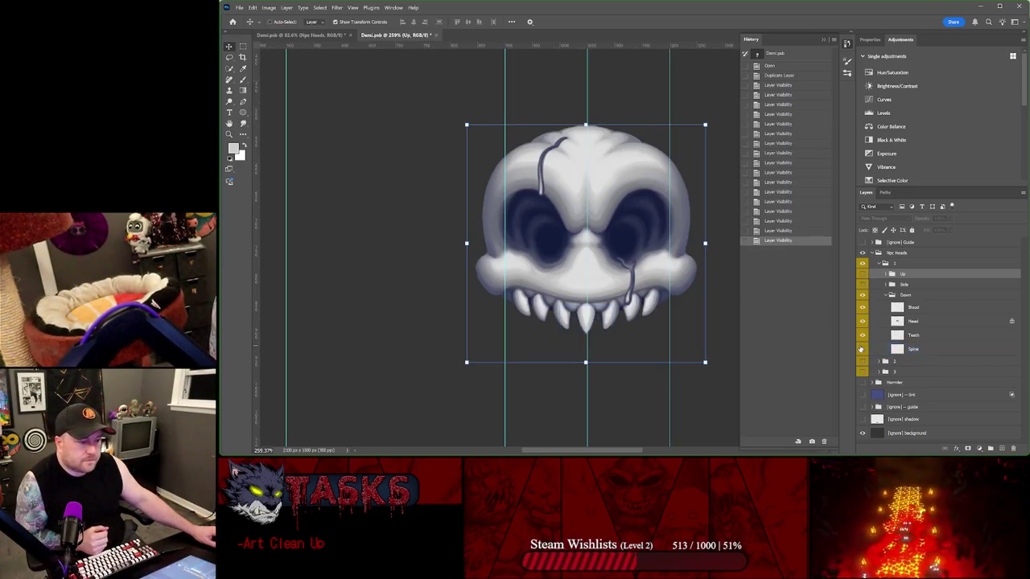
{"action": "left_click", "coordinate": [861, 350]}
{"action": "left_click", "coordinate": [862, 349]}
{"action": "left_click", "coordinate": [862, 349]}
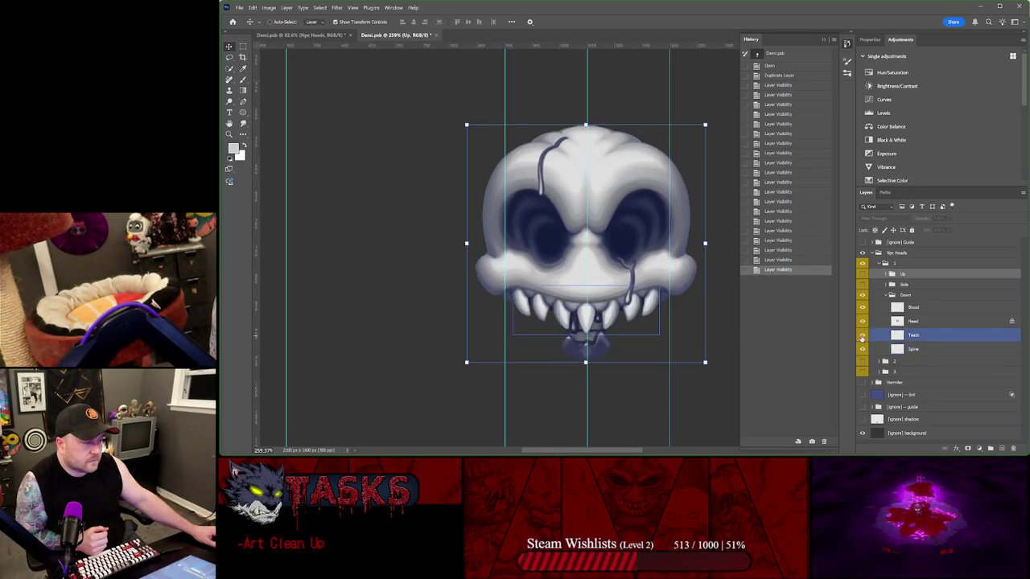
{"action": "left_click", "coordinate": [861, 336]}
{"action": "left_click", "coordinate": [862, 336]}
{"action": "left_click", "coordinate": [862, 307]}
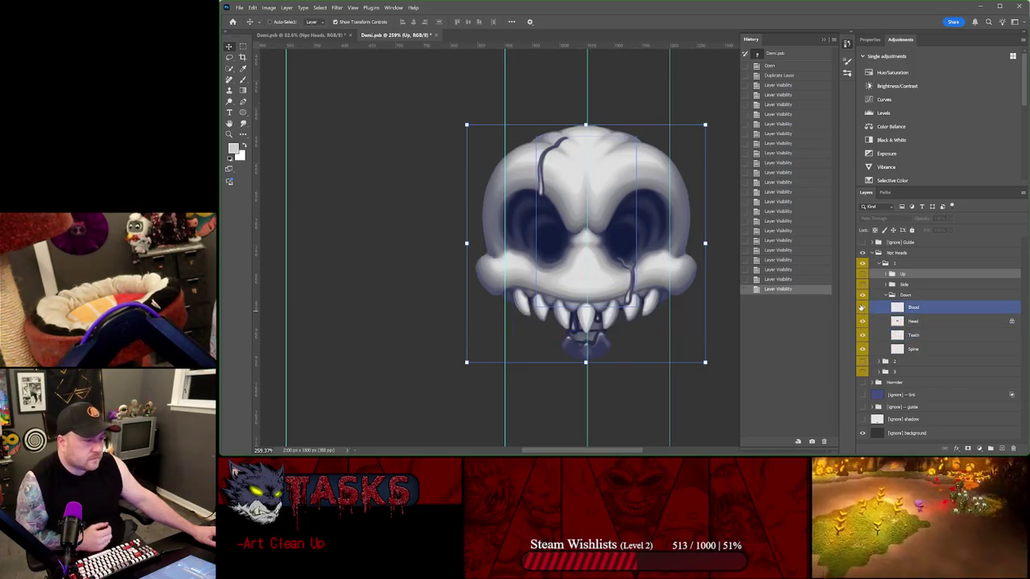
{"action": "left_click", "coordinate": [909, 308], "text": "ctrl"}
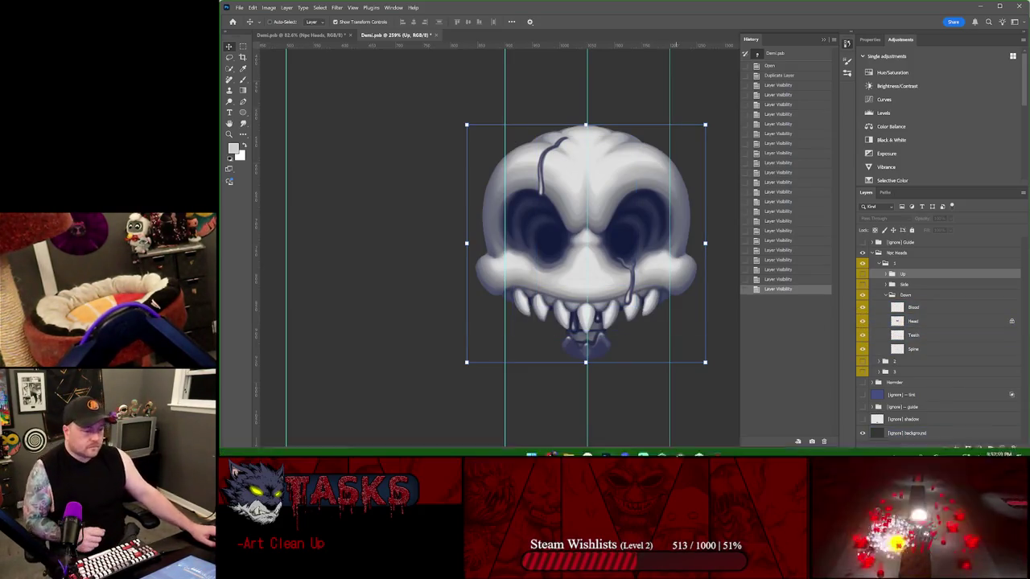
- Collapse and re-expand the Down view group, then select its Head layer
{"action": "left_click", "coordinate": [901, 295]}
{"action": "left_click", "coordinate": [886, 295]}
{"action": "left_click", "coordinate": [897, 295], "text": "ctrl"}
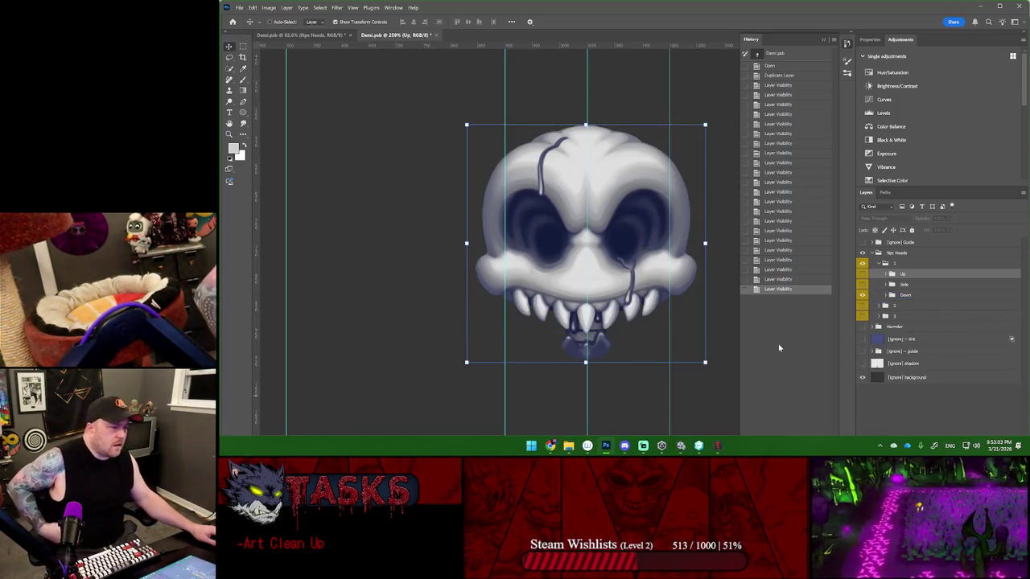
{"action": "left_click", "coordinate": [886, 295]}
{"action": "left_click", "coordinate": [877, 307]}
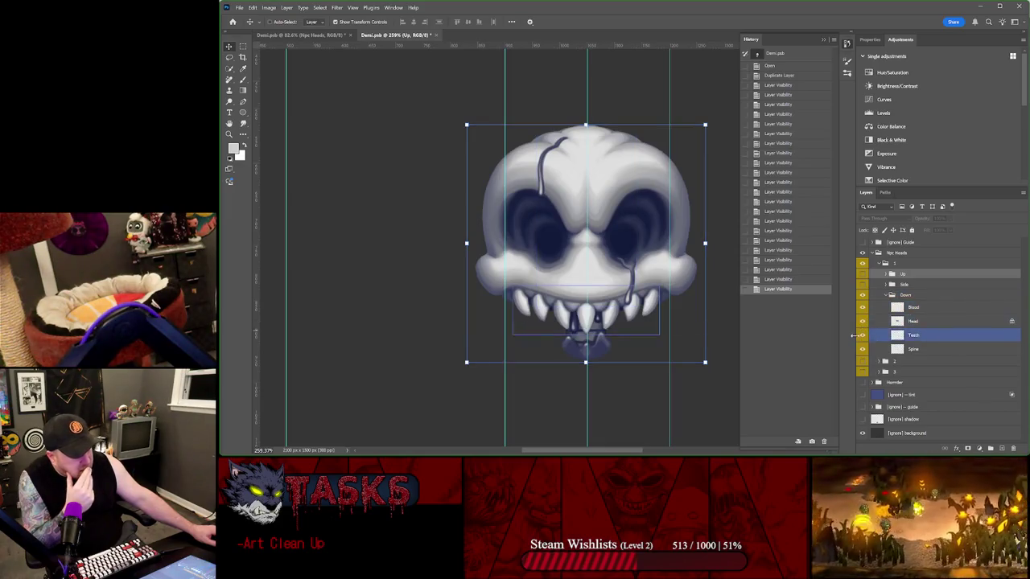
{"action": "left_click", "coordinate": [895, 296]}
{"action": "left_click", "coordinate": [886, 295]}
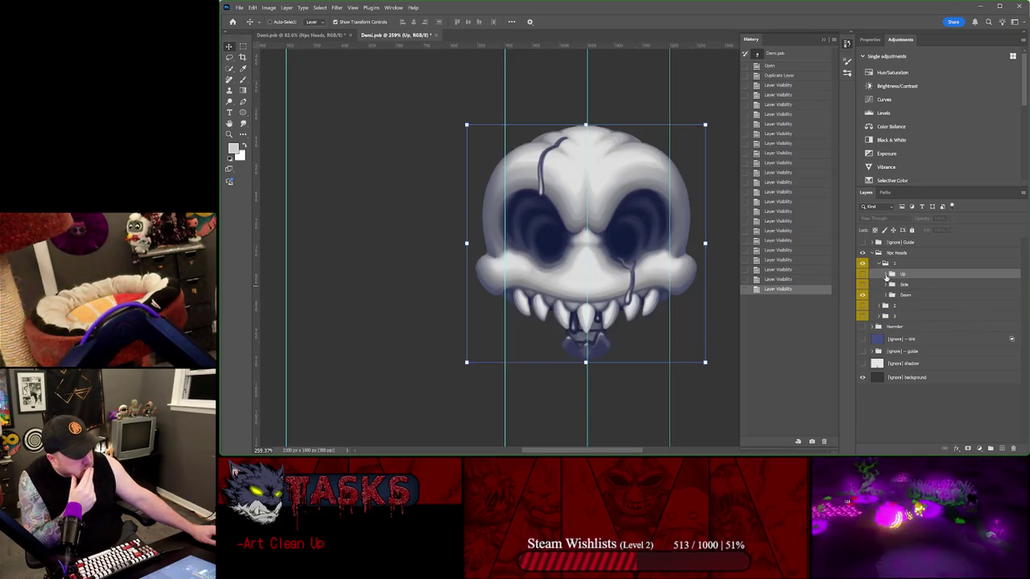
{"action": "left_click", "coordinate": [888, 296]}
{"action": "left_click", "coordinate": [885, 295]}
{"action": "left_click", "coordinate": [872, 321]}
{"action": "left_click", "coordinate": [872, 334]}
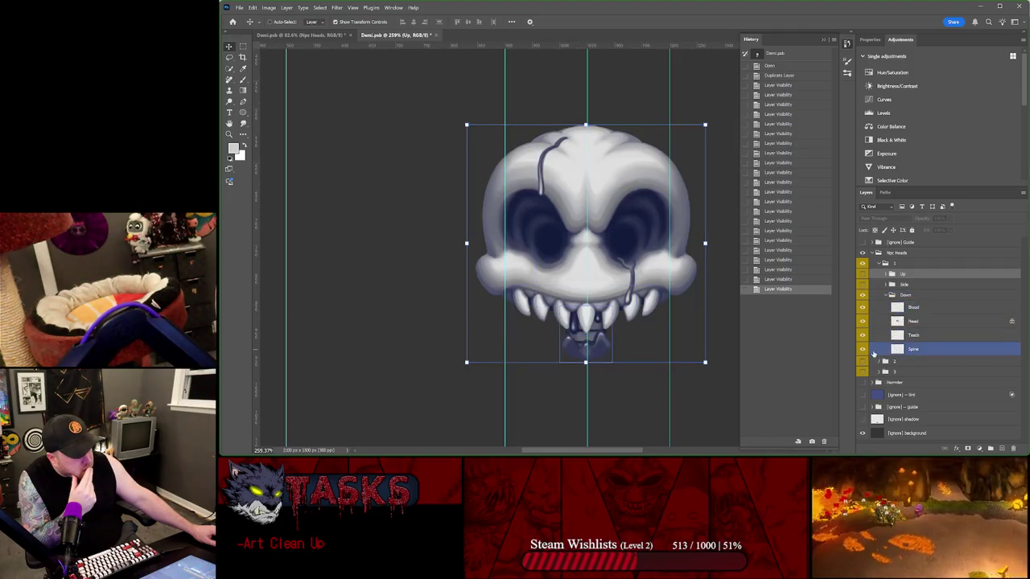
{"action": "left_click", "coordinate": [872, 321]}
- Toggle the skull's blood cracks, then compare the skull's side view against Down
{"action": "left_click", "coordinate": [861, 308]}
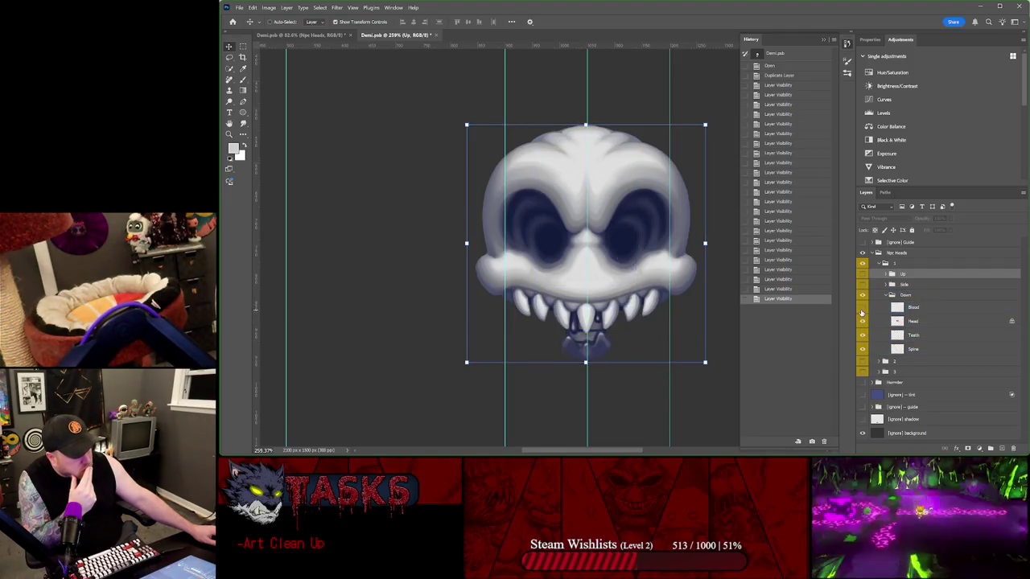
{"action": "left_click", "coordinate": [862, 308]}
{"action": "left_click", "coordinate": [888, 295]}
{"action": "left_click", "coordinate": [887, 295]}
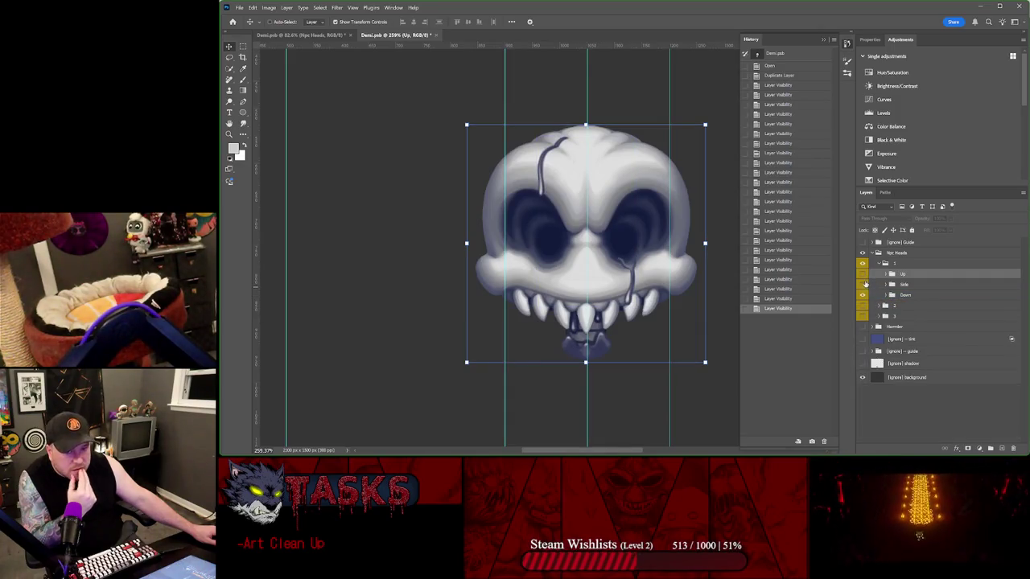
{"action": "left_click", "coordinate": [863, 284]}
{"action": "left_click", "coordinate": [888, 286]}
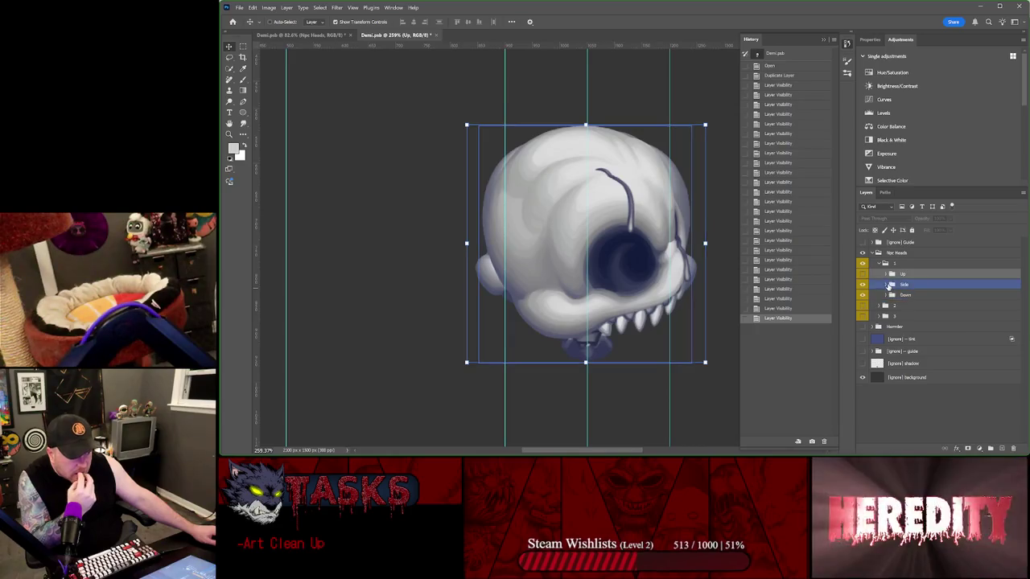
{"action": "left_click", "coordinate": [862, 284]}
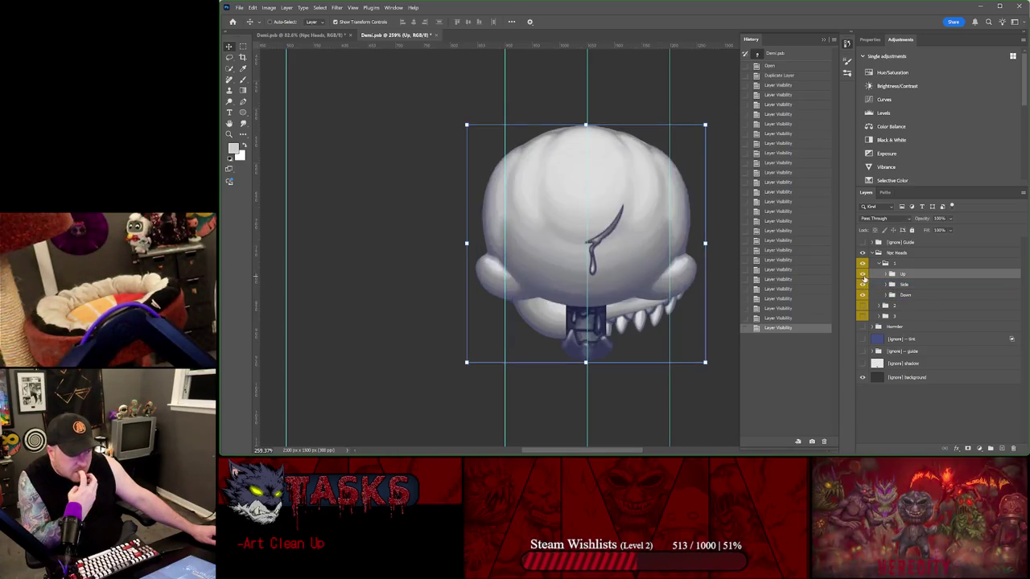
{"action": "left_click", "coordinate": [888, 296]}
{"action": "left_click", "coordinate": [884, 277]}
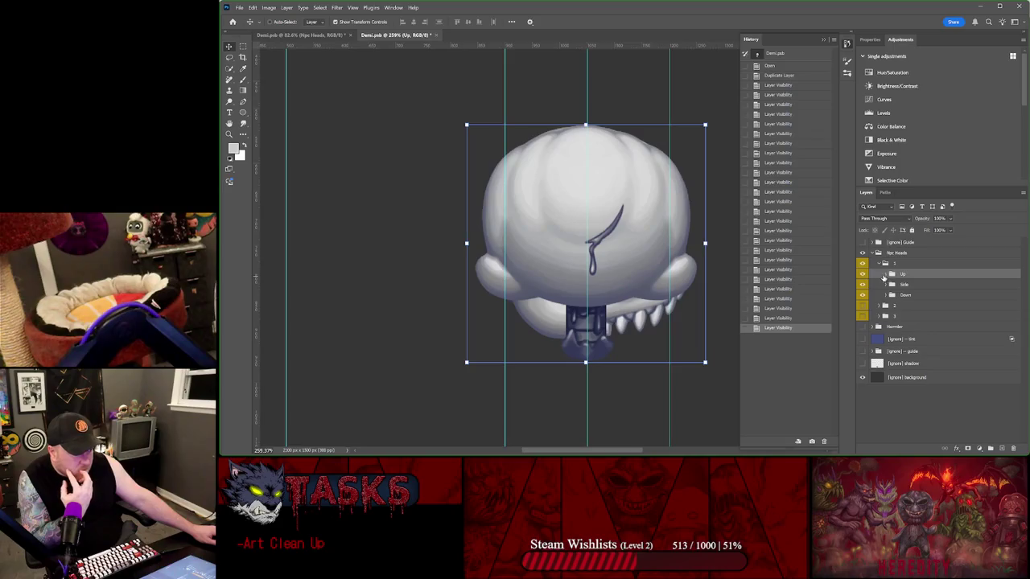
- Flip between back, side and front views, ending on Down with its Head layer selected
{"action": "left_click", "coordinate": [863, 284]}
{"action": "left_click", "coordinate": [886, 295]}
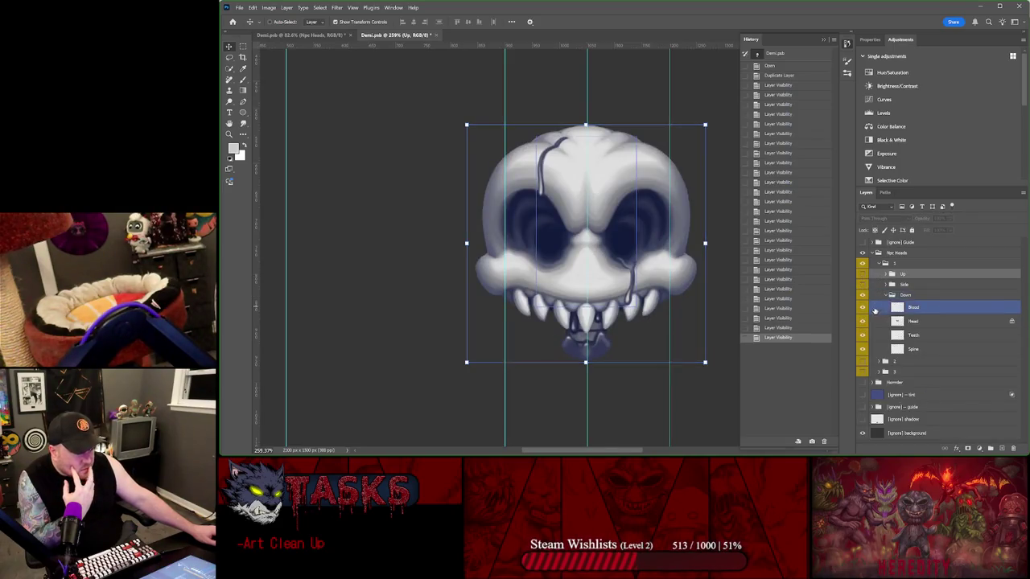
{"action": "left_click", "coordinate": [886, 286]}
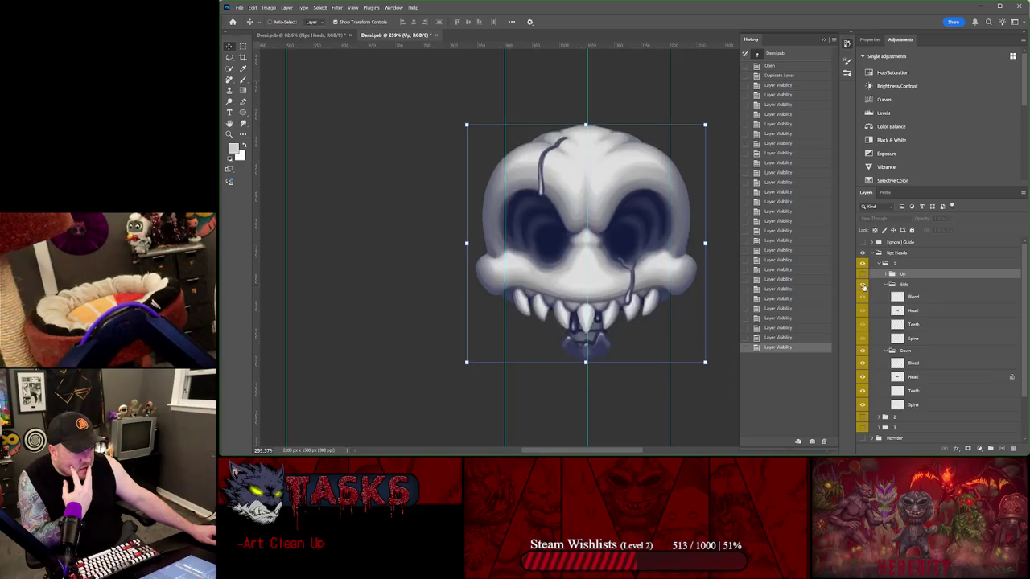
{"action": "left_click", "coordinate": [862, 285]}
{"action": "left_click", "coordinate": [863, 275]}
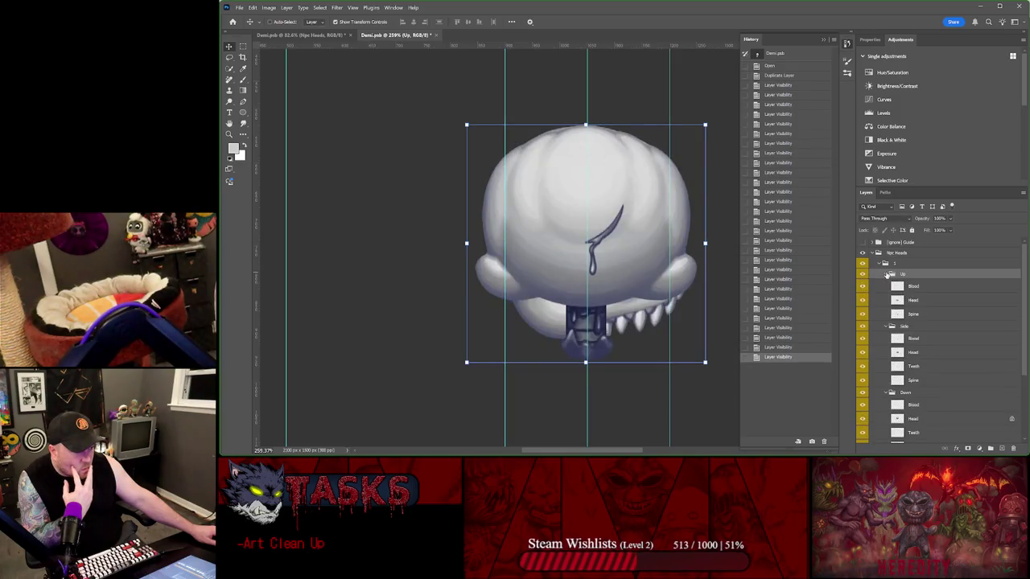
{"action": "left_click", "coordinate": [862, 274]}
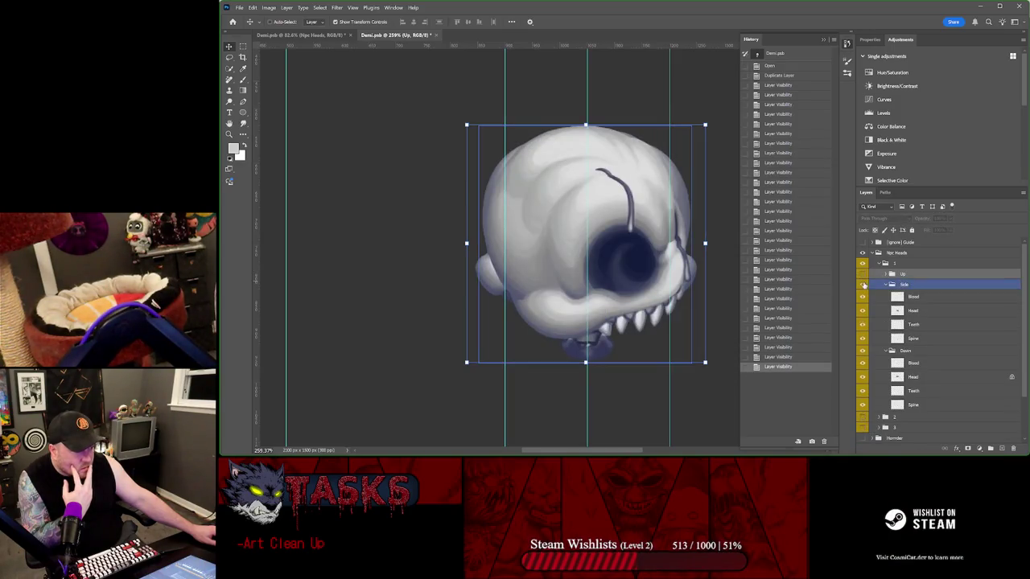
{"action": "left_click", "coordinate": [862, 286]}
{"action": "left_click", "coordinate": [888, 285]}
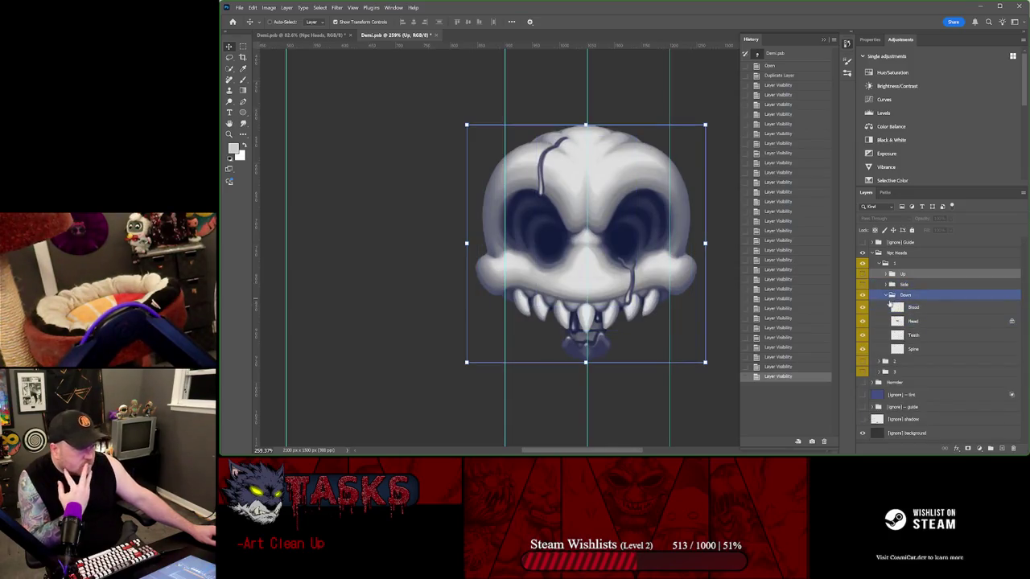
{"action": "left_click", "coordinate": [901, 335]}
{"action": "left_click", "coordinate": [996, 322]}
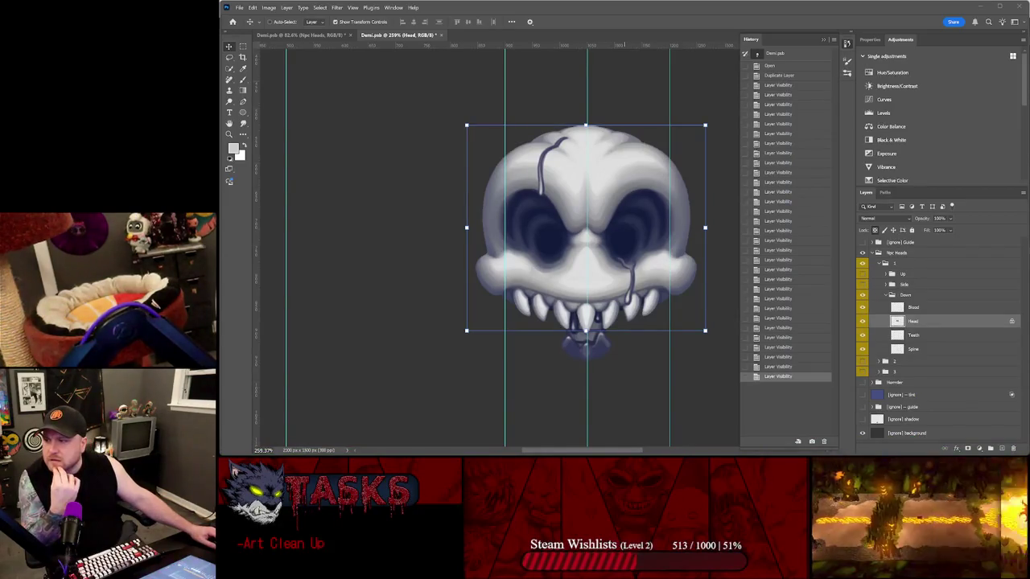
- Bring up File Explorer maximized, collapsing This PC and External (E:) in the tree
{"action": "key", "text": "alt+Tab"}
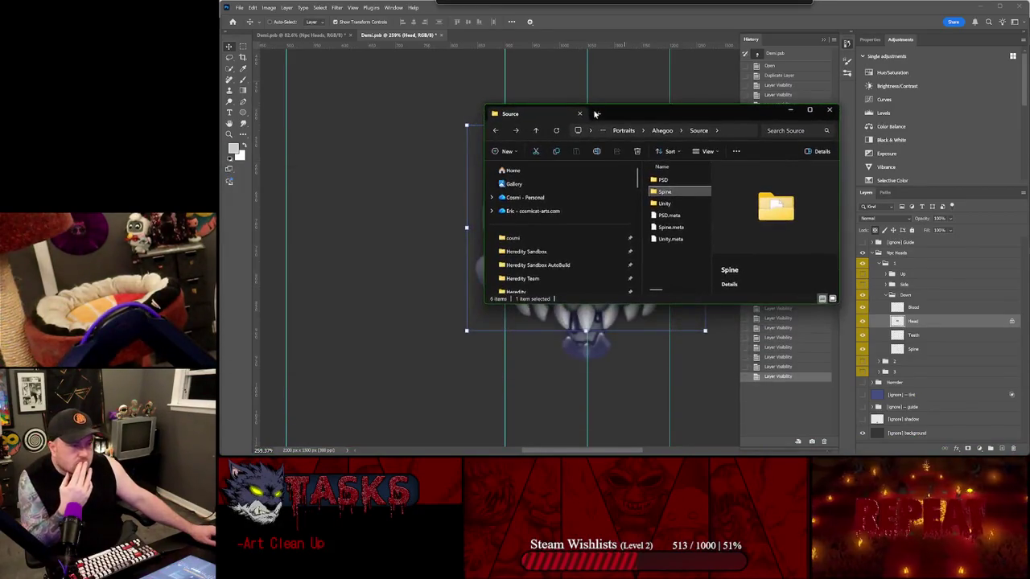
{"action": "left_click", "coordinate": [598, 114]}
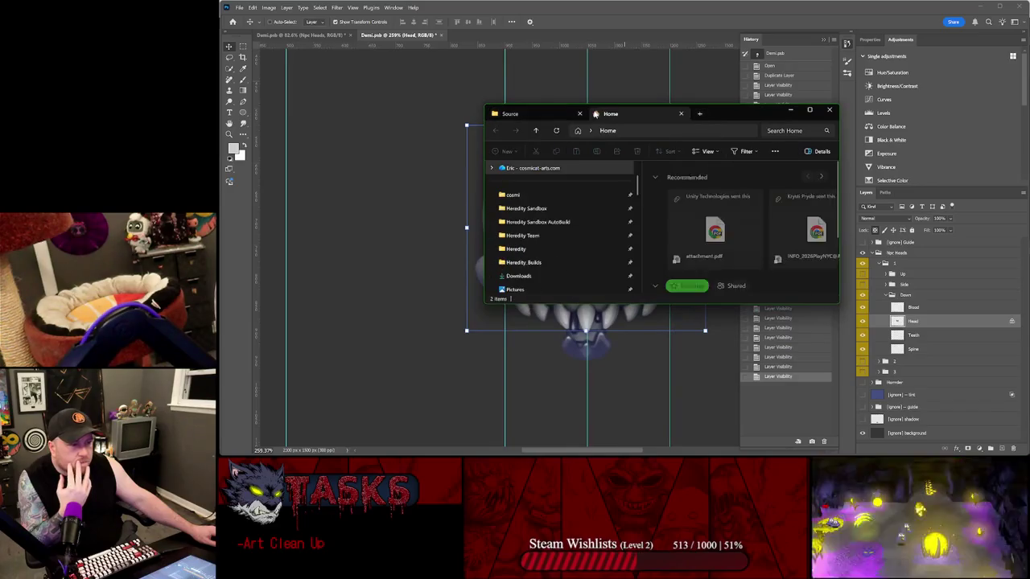
{"action": "left_click", "coordinate": [671, 105]}
{"action": "double_click", "coordinate": [678, 110]}
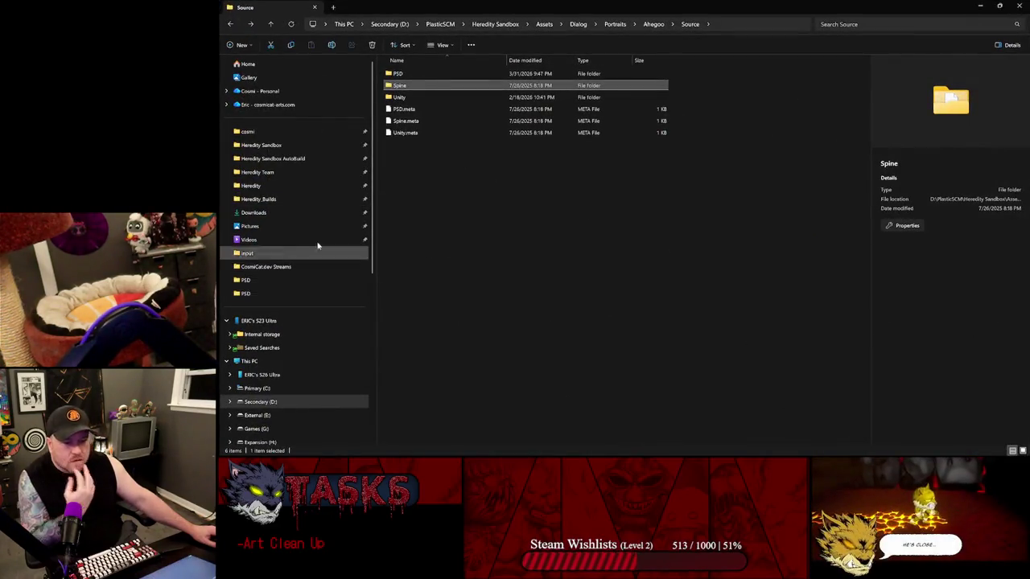
{"action": "left_click", "coordinate": [227, 361]}
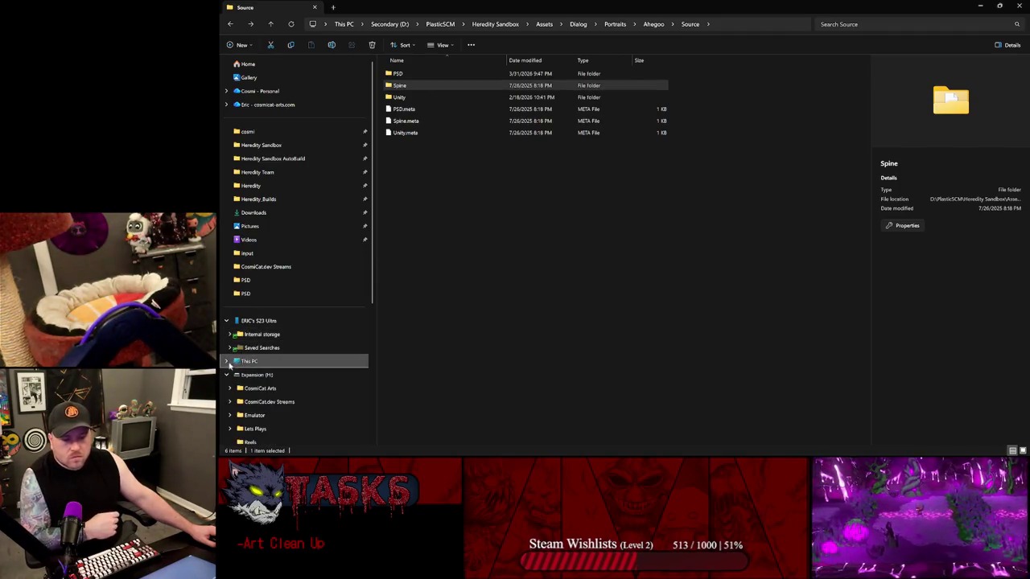
{"action": "left_click", "coordinate": [226, 387]}
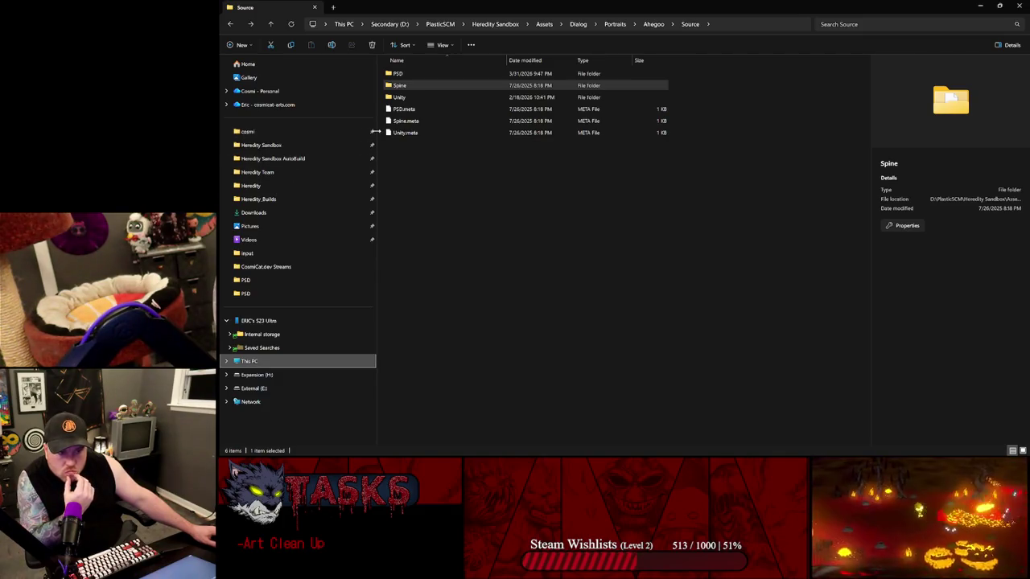
- Browse Assets > Character > Horrder > Spine into the images folder of exported parts
{"action": "left_click", "coordinate": [542, 24]}
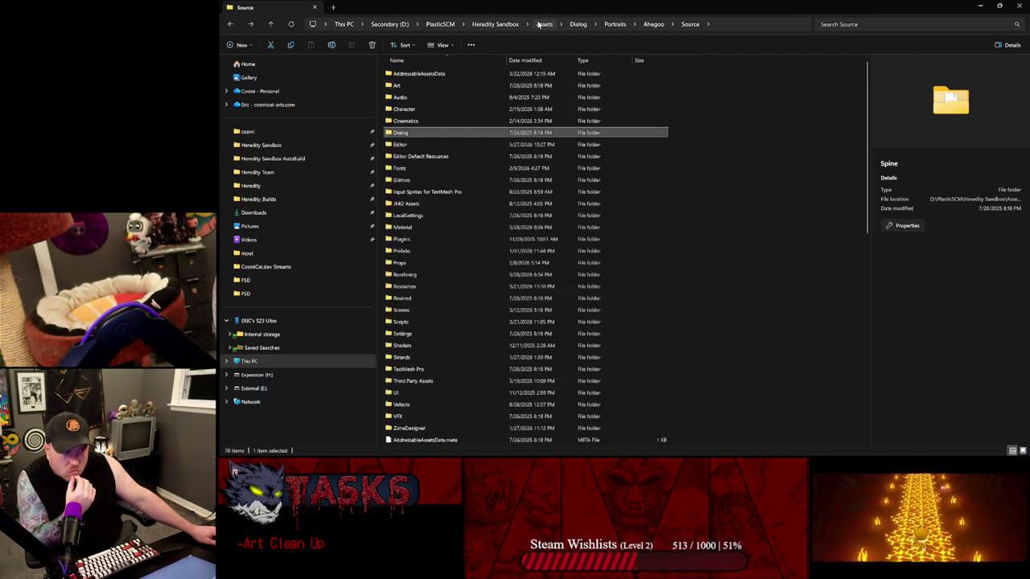
{"action": "double_click", "coordinate": [405, 104]}
{"action": "double_click", "coordinate": [402, 108]}
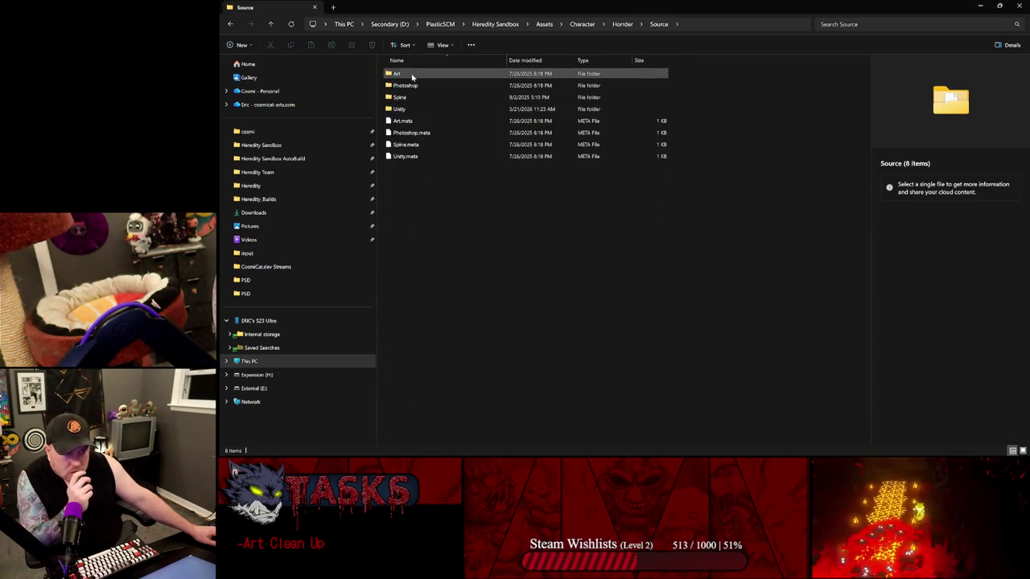
{"action": "double_click", "coordinate": [403, 97]}
{"action": "left_click", "coordinate": [410, 74]}
{"action": "double_click", "coordinate": [410, 75]}
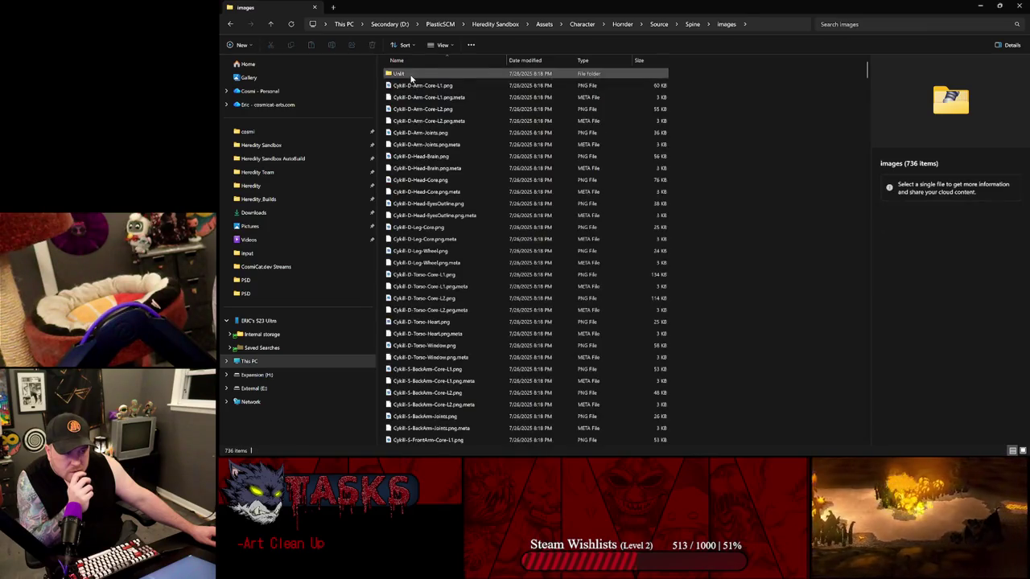
- Scroll through the 736 exported image files, then return to Photoshop
{"action": "scroll", "coordinate": [417, 197], "scroll_direction": "down", "scroll_amount": 5}
{"action": "scroll", "coordinate": [417, 197], "scroll_direction": "down", "scroll_amount": 10}
{"action": "scroll", "coordinate": [417, 199], "scroll_direction": "down", "scroll_amount": 10}
{"action": "scroll", "coordinate": [419, 201], "scroll_direction": "down", "scroll_amount": 10}
{"action": "scroll", "coordinate": [419, 204], "scroll_direction": "down", "scroll_amount": 10}
{"action": "scroll", "coordinate": [419, 204], "scroll_direction": "down", "scroll_amount": 15}
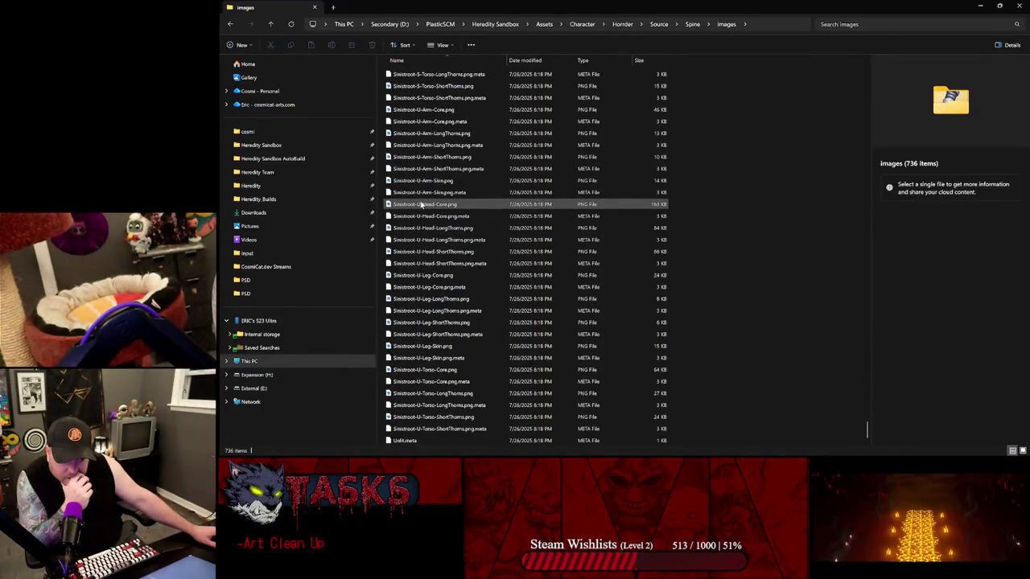
{"action": "scroll", "coordinate": [420, 205], "scroll_direction": "up", "scroll_amount": 5}
{"action": "scroll", "coordinate": [421, 205], "scroll_direction": "up", "scroll_amount": 10}
{"action": "scroll", "coordinate": [420, 205], "scroll_direction": "up", "scroll_amount": 15}
{"action": "scroll", "coordinate": [421, 206], "scroll_direction": "up", "scroll_amount": 10}
{"action": "scroll", "coordinate": [421, 205], "scroll_direction": "up", "scroll_amount": 5}
{"action": "scroll", "coordinate": [420, 204], "scroll_direction": "down", "scroll_amount": 5}
{"action": "scroll", "coordinate": [421, 205], "scroll_direction": "down", "scroll_amount": 10}
{"action": "scroll", "coordinate": [420, 205], "scroll_direction": "down", "scroll_amount": 15}
{"action": "scroll", "coordinate": [421, 204], "scroll_direction": "down", "scroll_amount": 10}
{"action": "scroll", "coordinate": [420, 204], "scroll_direction": "up", "scroll_amount": 10}
{"action": "scroll", "coordinate": [421, 204], "scroll_direction": "up", "scroll_amount": 15}
{"action": "scroll", "coordinate": [421, 205], "scroll_direction": "up", "scroll_amount": 10}
{"action": "scroll", "coordinate": [423, 202], "scroll_direction": "up", "scroll_amount": 15}
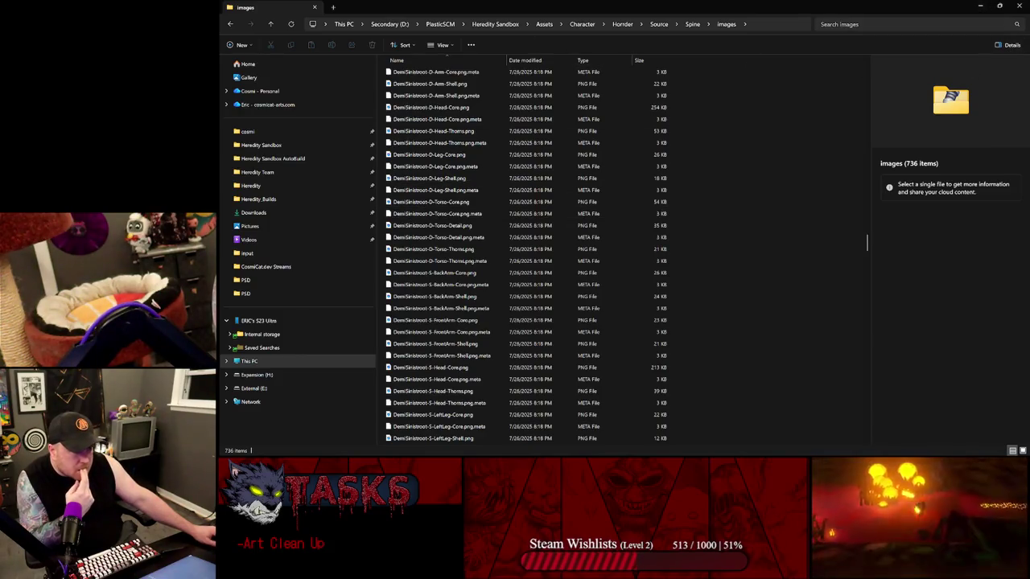
{"action": "key", "text": "alt+Tab"}
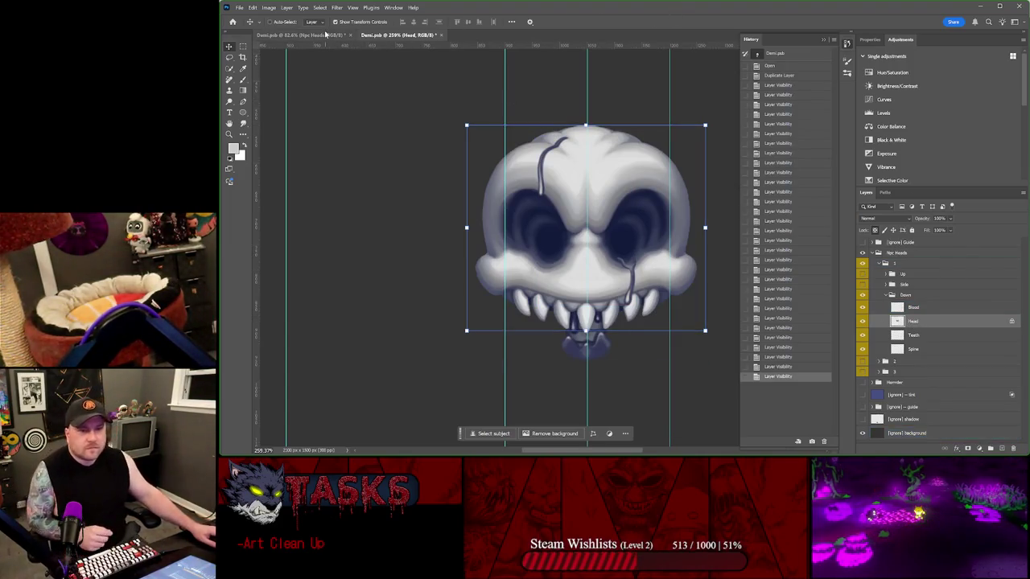
- In the 82.6% Demi.psb view, expand Horrder's Down and [skin] Head/Demi groups
{"action": "left_click", "coordinate": [324, 35]}
{"action": "left_click", "coordinate": [883, 313]}
{"action": "left_click", "coordinate": [881, 308]}
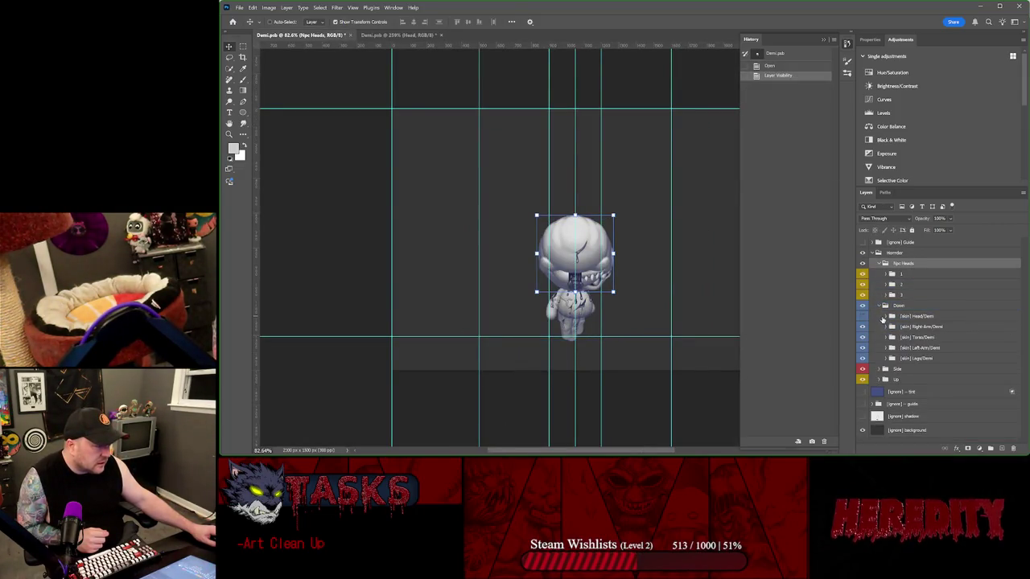
{"action": "left_click", "coordinate": [885, 316]}
{"action": "left_click", "coordinate": [898, 327]}
{"action": "left_click", "coordinate": [947, 339]}
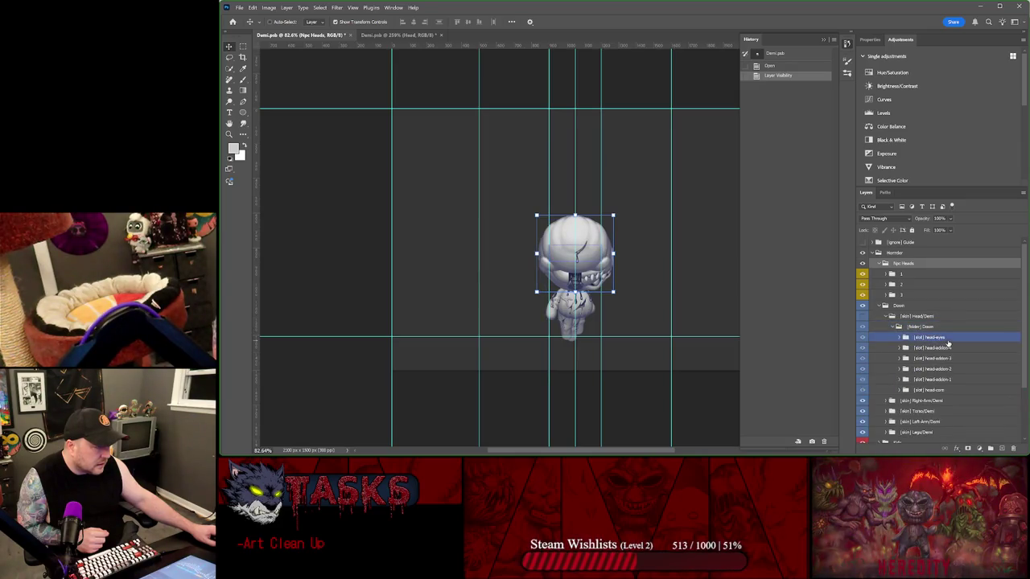
{"action": "scroll", "coordinate": [948, 344], "scroll_direction": "down", "scroll_amount": 2}
- Expand the head-core, head-addon-1 to 4, and head-eyes slot groups
{"action": "left_click", "coordinate": [929, 358]}
{"action": "left_click", "coordinate": [900, 368]}
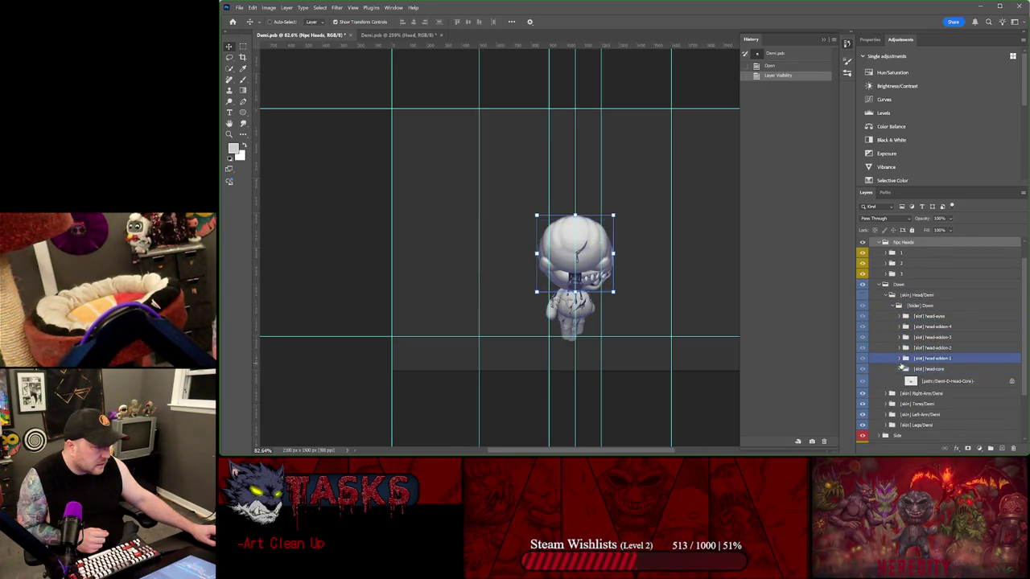
{"action": "left_click", "coordinate": [899, 358]}
{"action": "left_click", "coordinate": [900, 348]}
{"action": "left_click", "coordinate": [899, 337]}
{"action": "left_click", "coordinate": [899, 327]}
{"action": "left_click", "coordinate": [899, 316]}
{"action": "scroll", "coordinate": [904, 328], "scroll_direction": "down", "scroll_amount": 2}
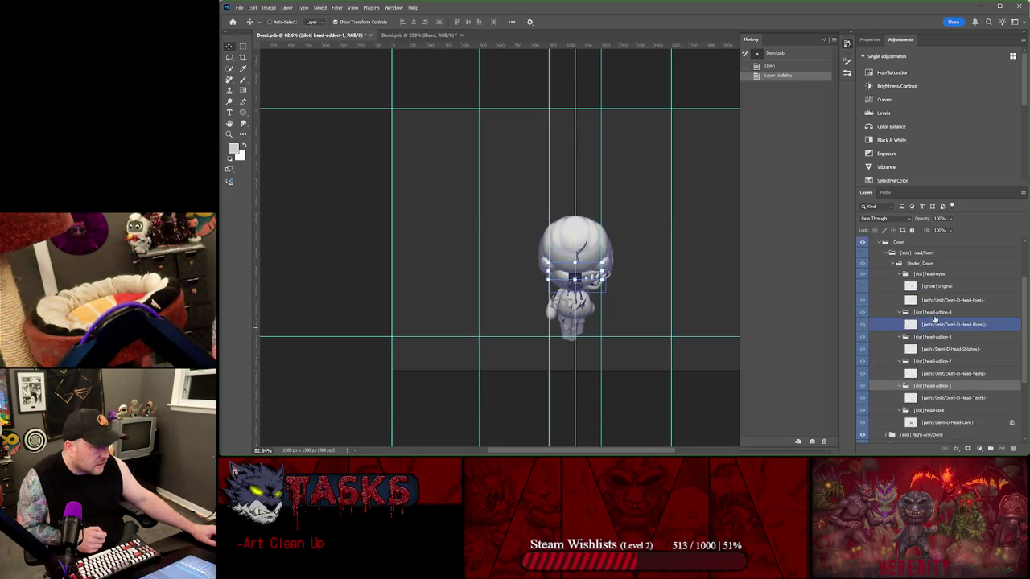
- Inspect the Demi-D-Head Eyes, Stitches, Teeth and Blood path layers
{"action": "left_click", "coordinate": [957, 300]}
{"action": "left_click", "coordinate": [939, 290]}
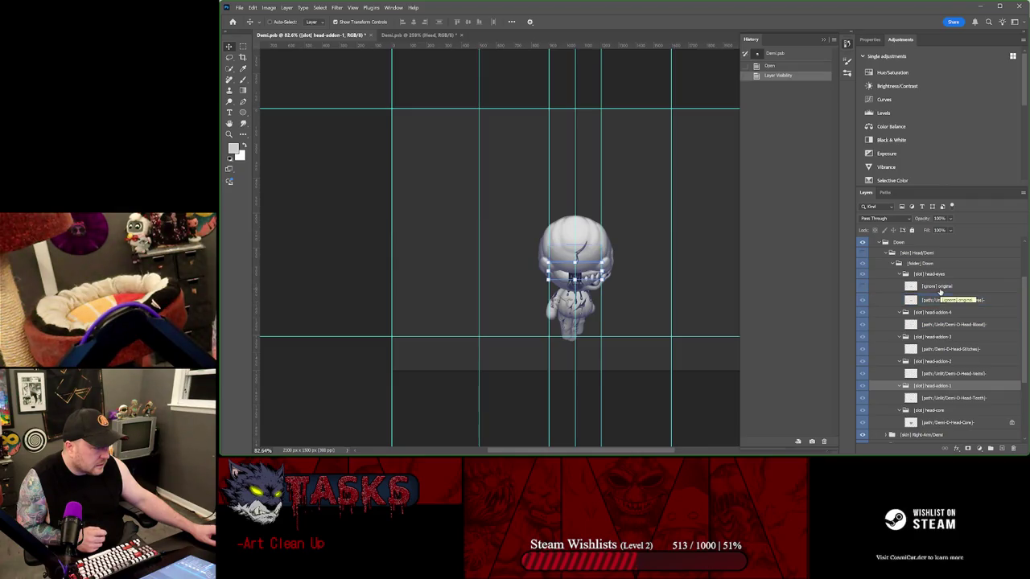
{"action": "left_click", "coordinate": [971, 338]}
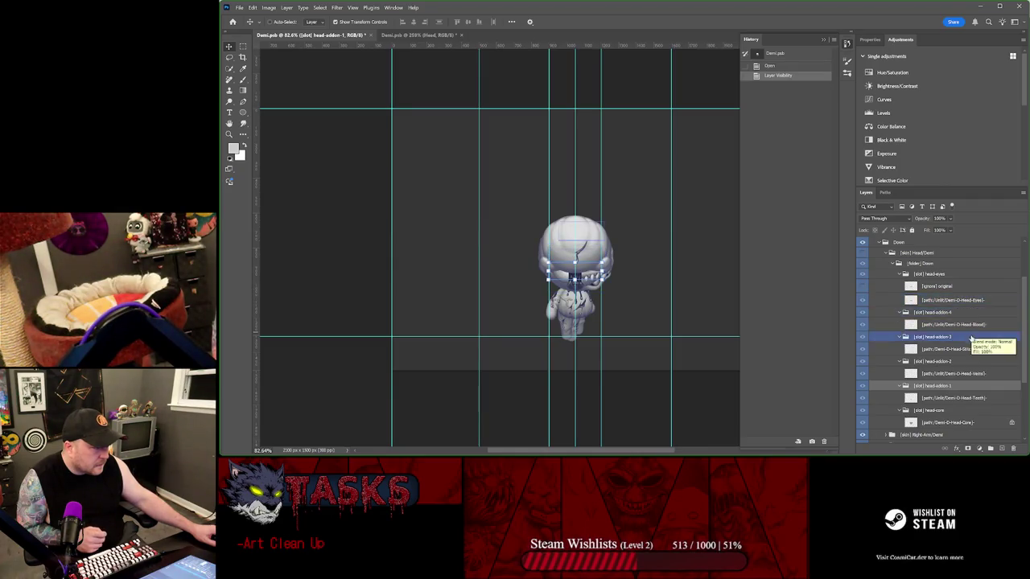
{"action": "left_click", "coordinate": [953, 350]}
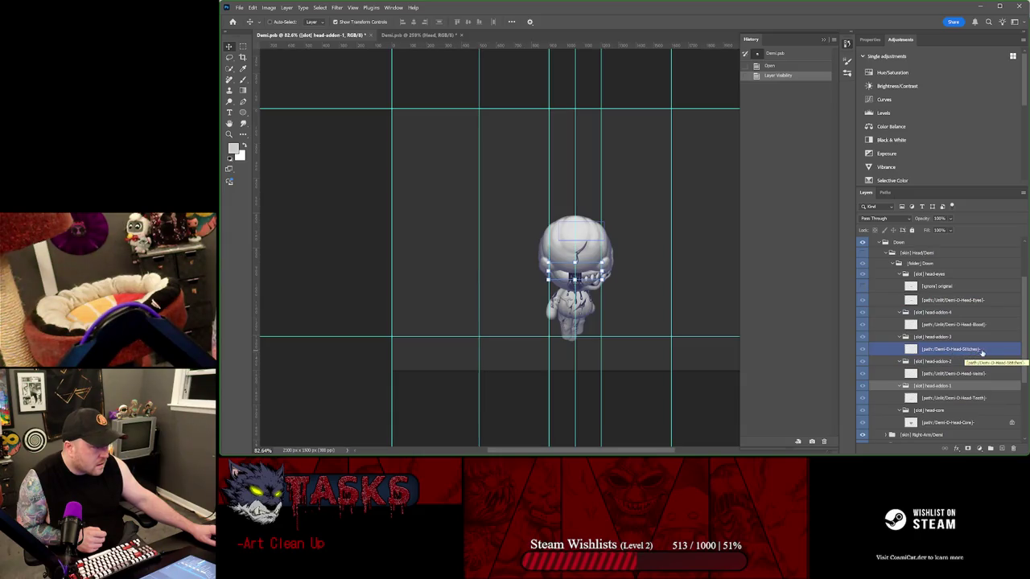
{"action": "left_click", "coordinate": [979, 397]}
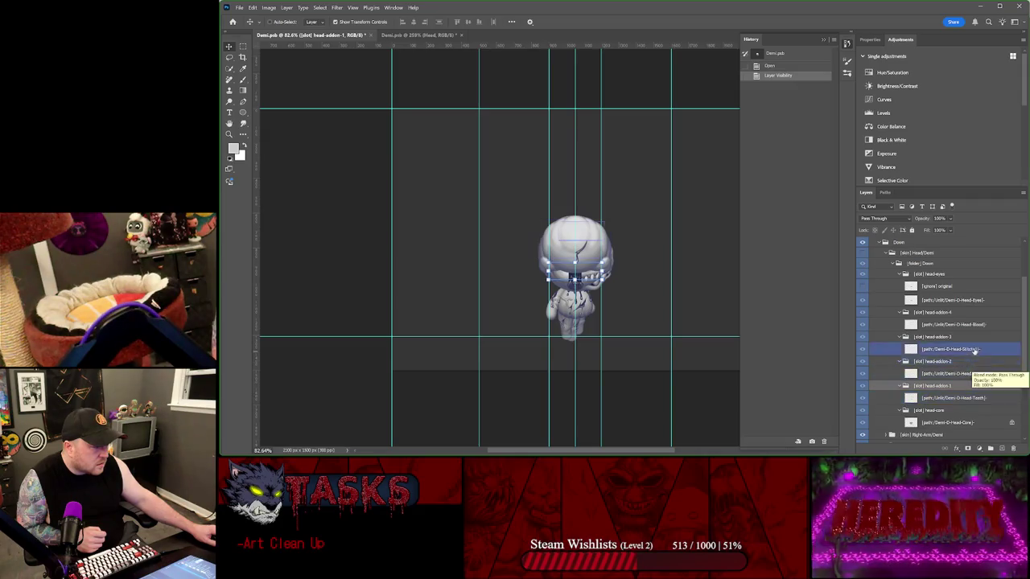
{"action": "left_click", "coordinate": [975, 348]}
{"action": "left_click", "coordinate": [976, 324]}
{"action": "left_click", "coordinate": [976, 300]}
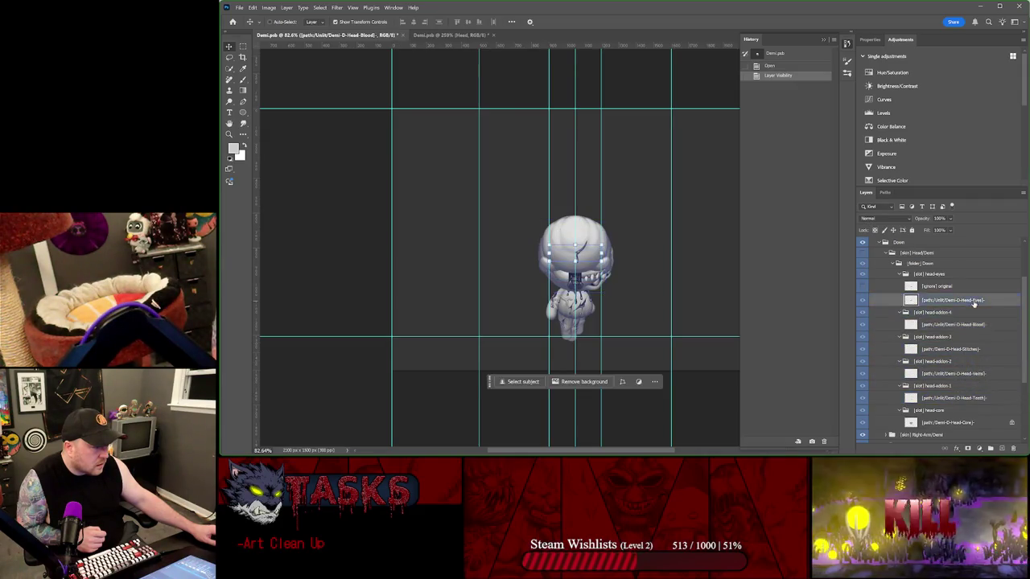
- Copy the Demi-D-Head-Core layer name and return to the 259% Head view
{"action": "scroll", "coordinate": [969, 378], "scroll_direction": "down", "scroll_amount": 2}
{"action": "left_click", "coordinate": [968, 388]}
{"action": "double_click", "coordinate": [968, 382]}
{"action": "key", "text": "ctrl+c"}
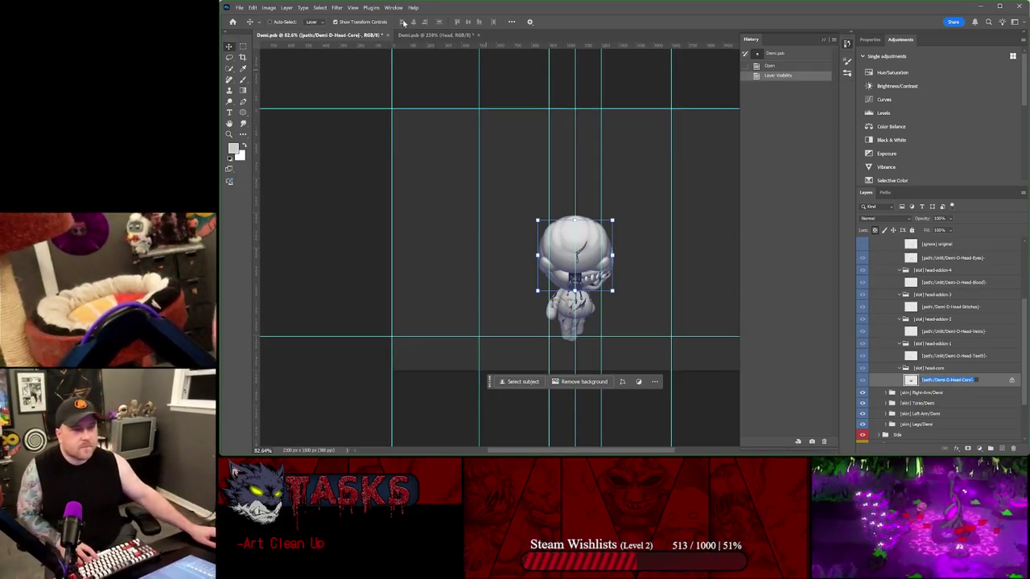
{"action": "left_click", "coordinate": [439, 35]}
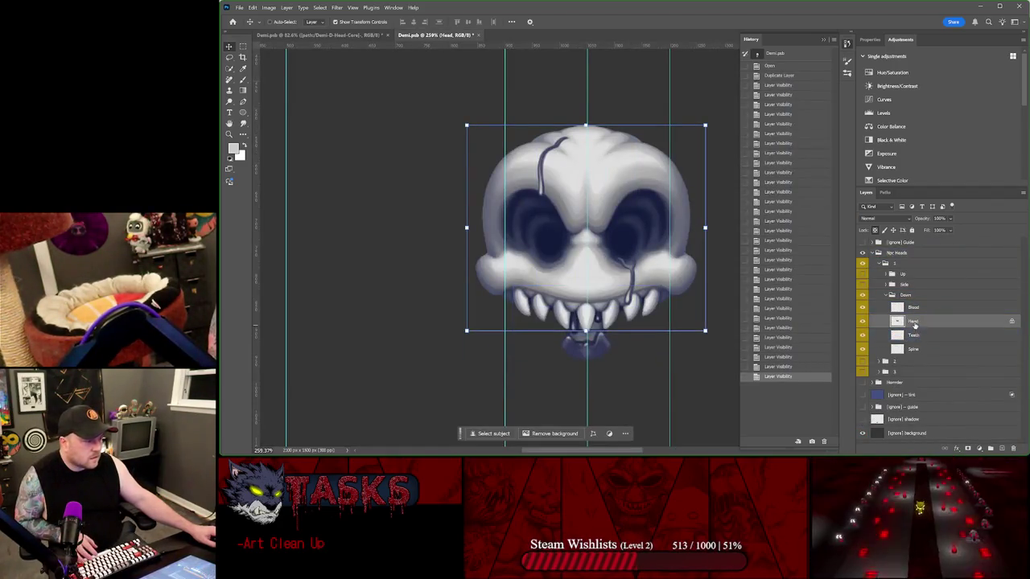
- Rename the Down group's Head layer to the pasted [path:/NPC-D-Head-Core] name
{"action": "left_click", "coordinate": [1011, 322]}
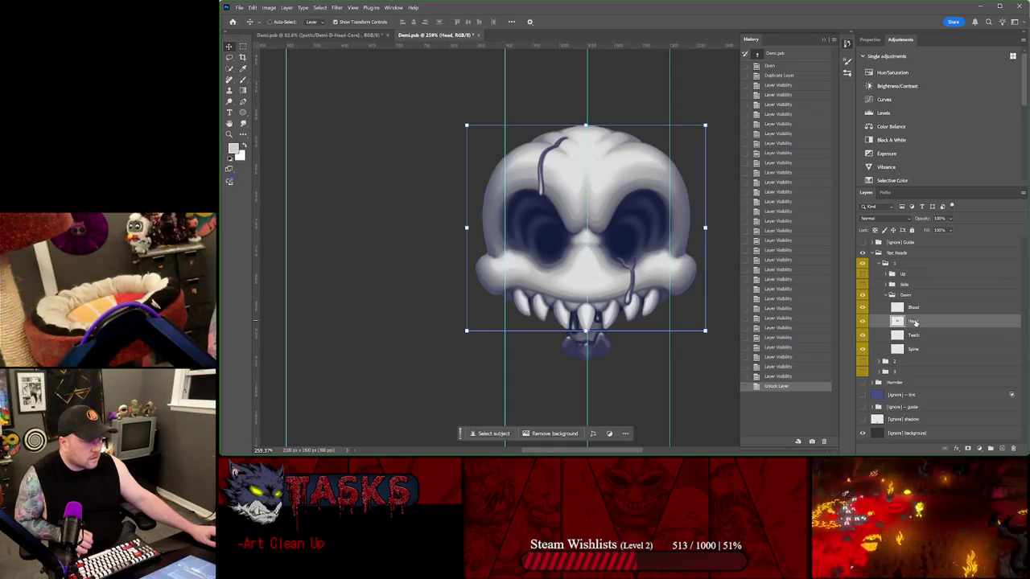
{"action": "key", "text": "ctrl+v"}
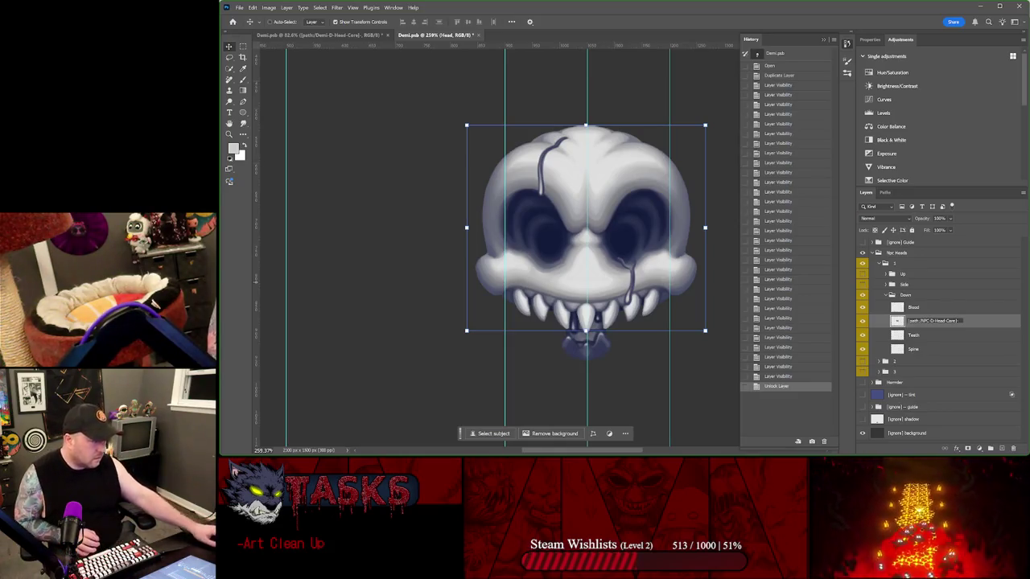
{"action": "left_click", "coordinate": [941, 334]}
{"action": "double_click", "coordinate": [934, 320]}
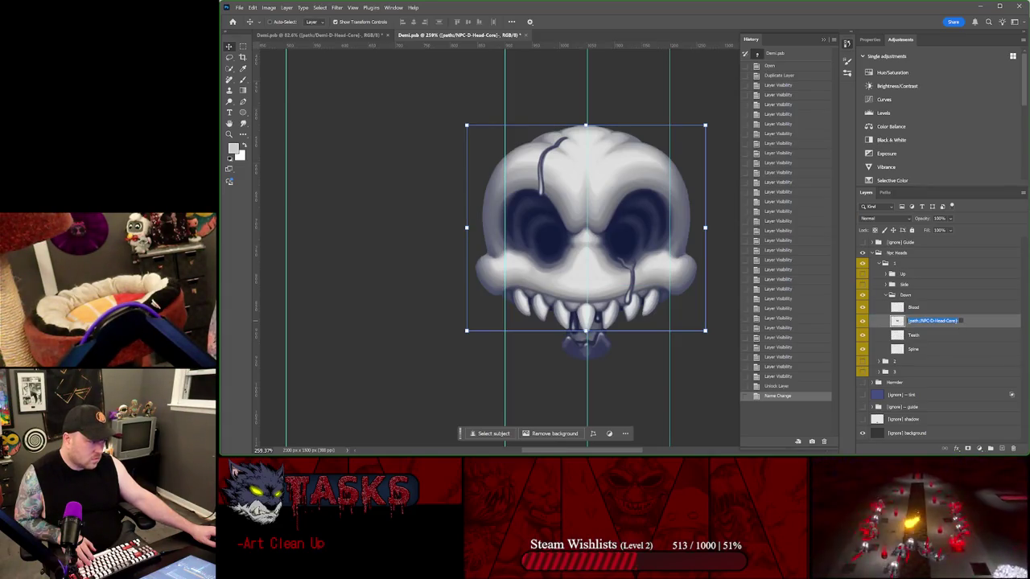
- Rename Down's Blood, Teeth and Spine to [path:/NPC-D-Head-…] names and show the Side group
{"action": "double_click", "coordinate": [913, 307]}
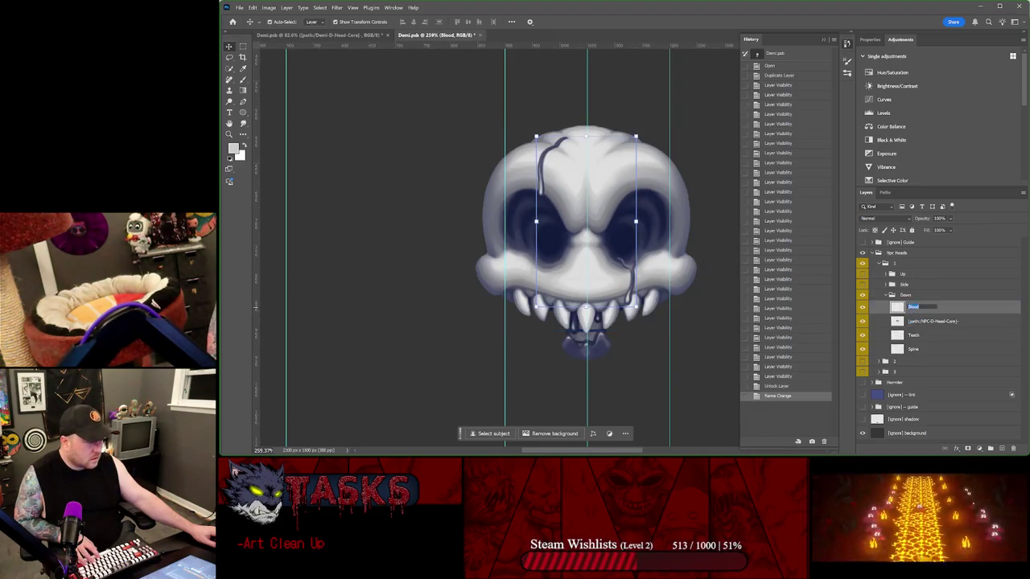
{"action": "key", "text": "ctrl+v"}
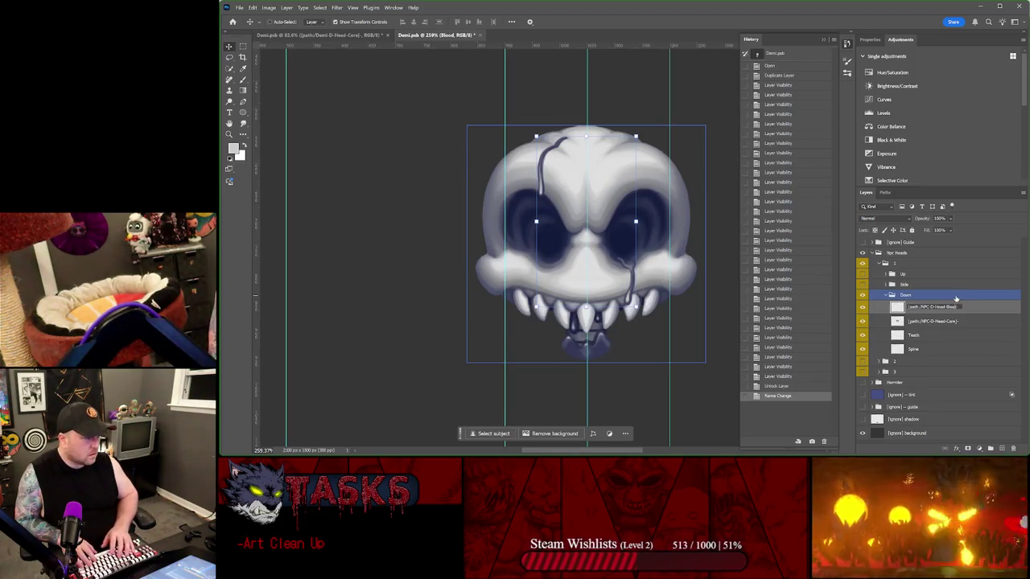
{"action": "key", "text": "Tab"}
{"action": "key", "text": "Tab"}
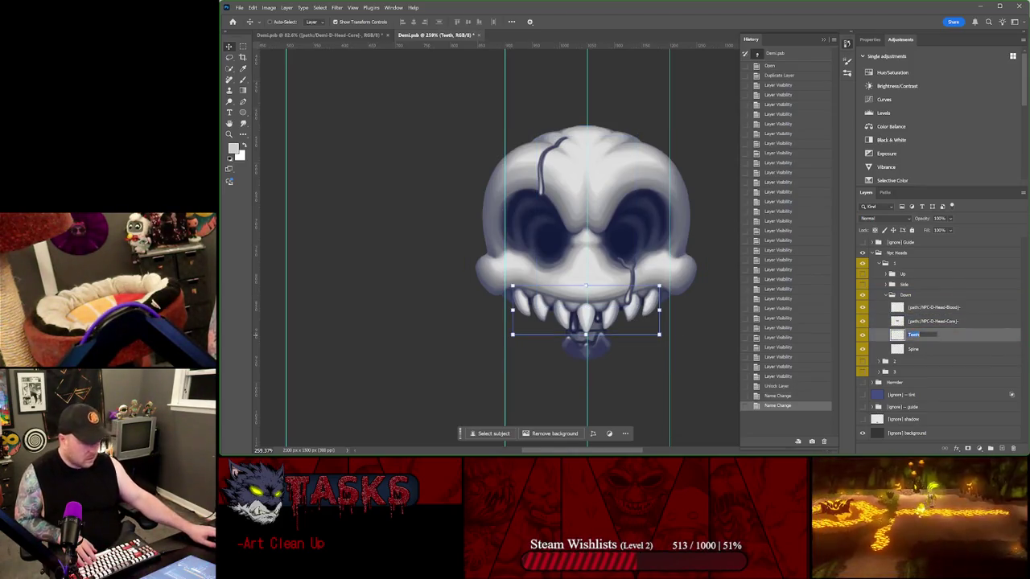
{"action": "key", "text": "ctrl+v"}
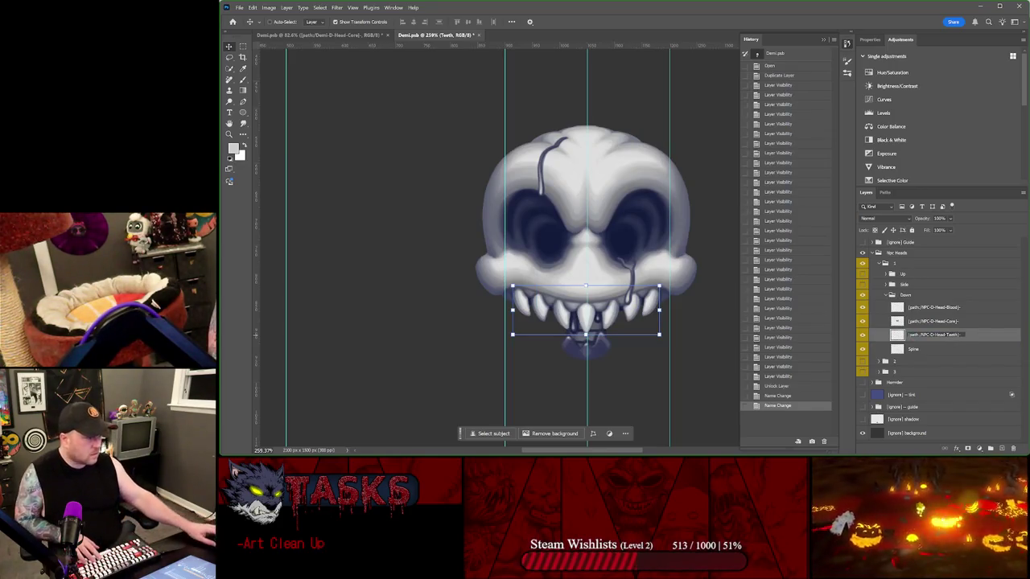
{"action": "key", "text": "Tab"}
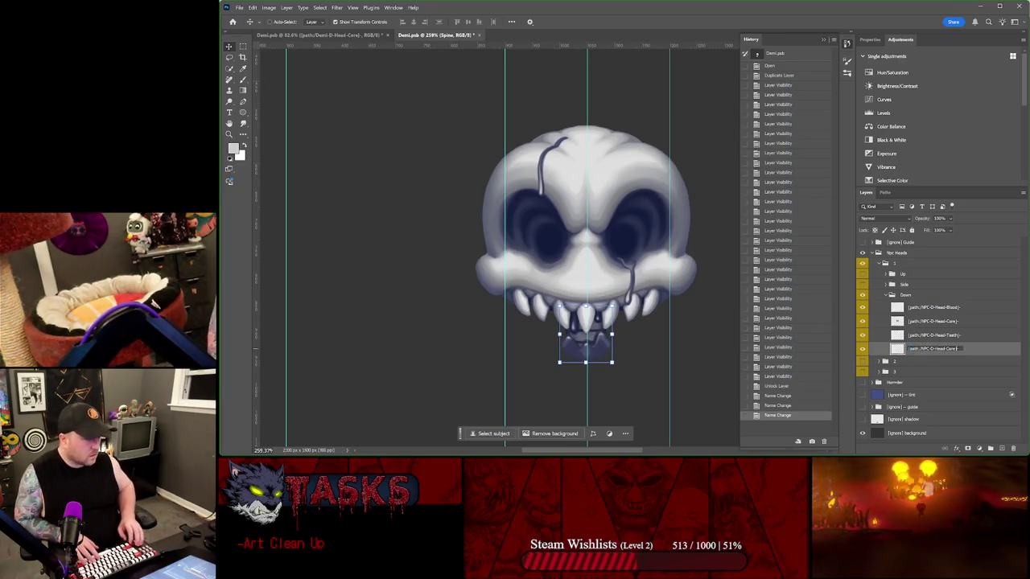
{"action": "type", "text": "[path]-NPC-D-Head-"}
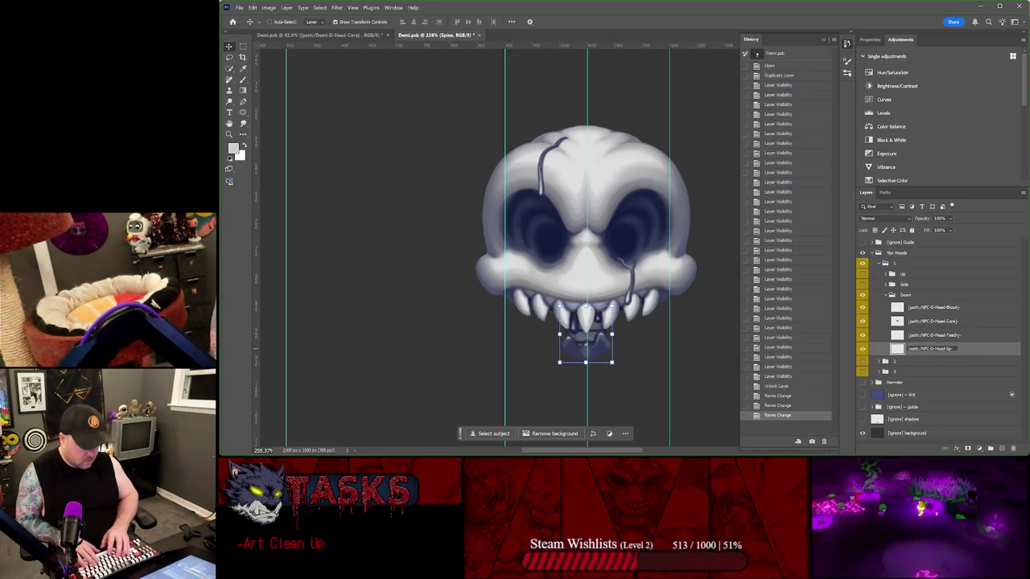
{"action": "key", "text": "Return"}
{"action": "left_click", "coordinate": [922, 309]}
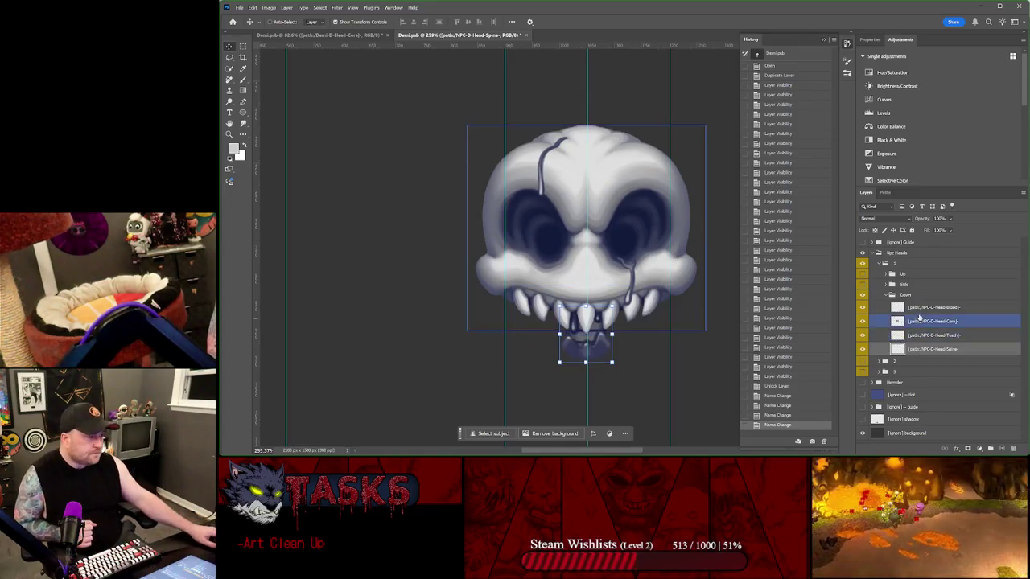
{"action": "left_click", "coordinate": [922, 302]}
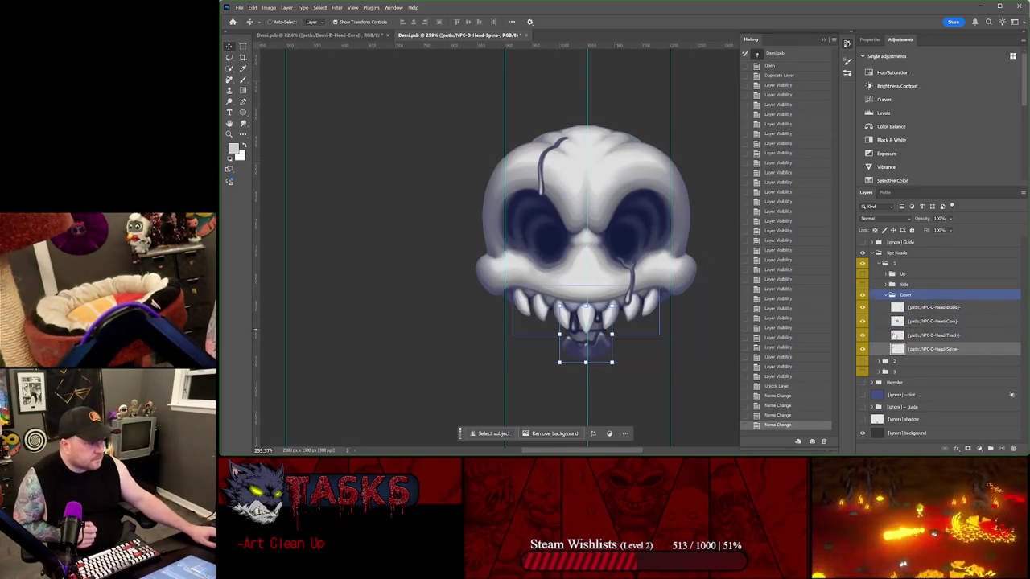
{"action": "left_click", "coordinate": [863, 285]}
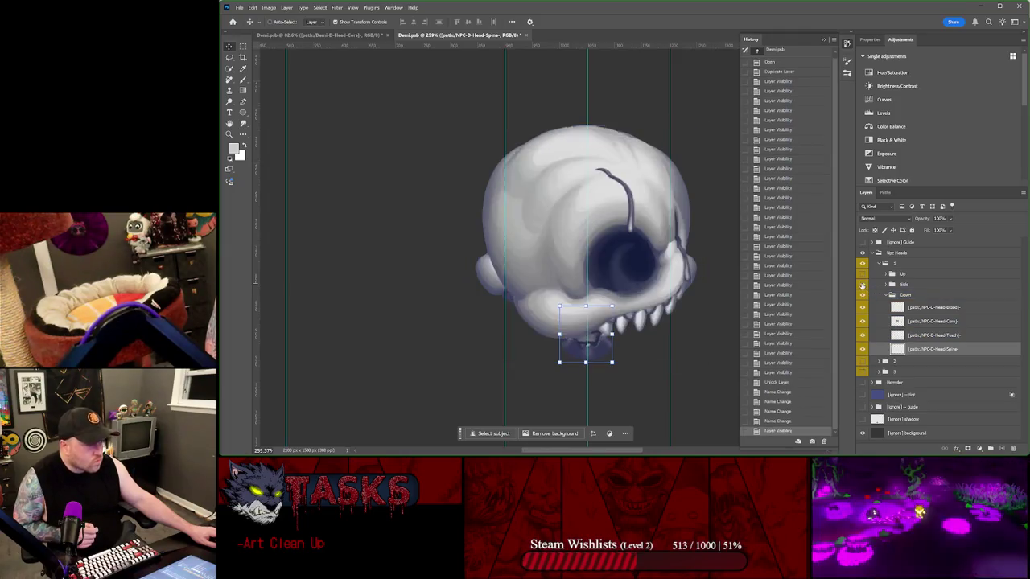
- Expand the Side group and rename its Head layer to [path:/NPC-S-Head-Core]
{"action": "left_click", "coordinate": [888, 285]}
{"action": "left_click", "coordinate": [914, 296]}
{"action": "left_click", "coordinate": [914, 324]}
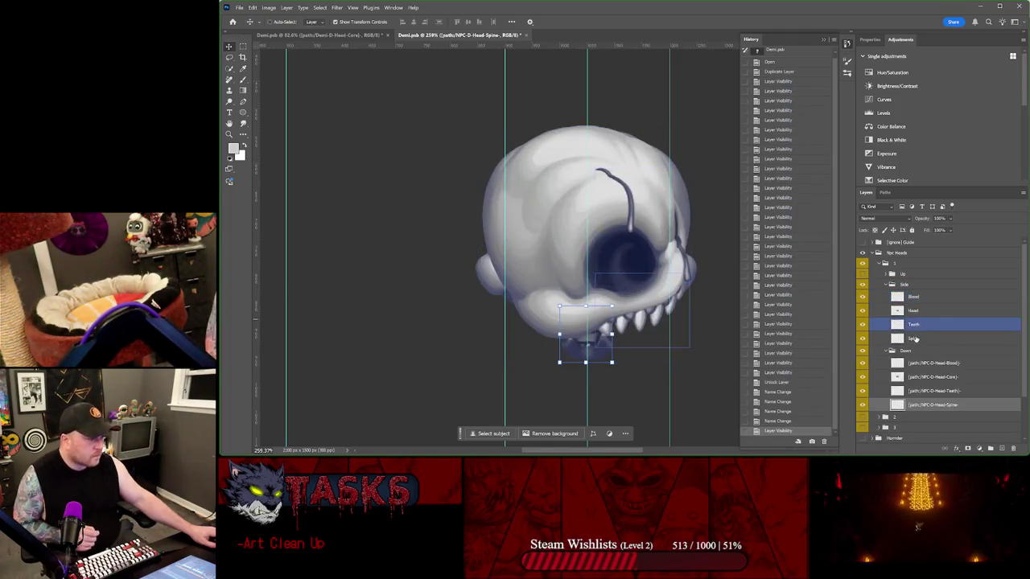
{"action": "double_click", "coordinate": [913, 311]}
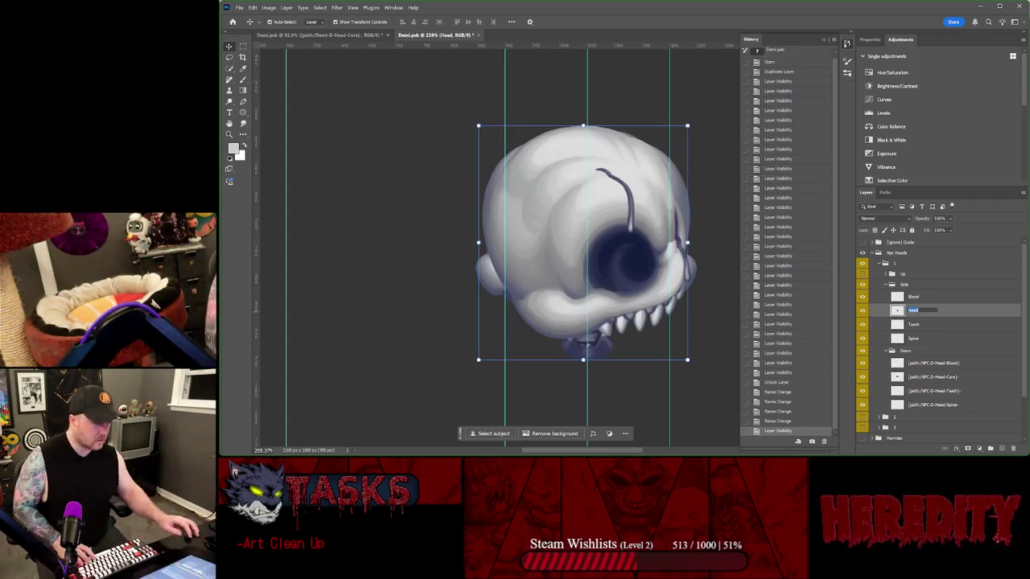
{"action": "key", "text": "ctrl+v"}
{"action": "left_click", "coordinate": [931, 298]}
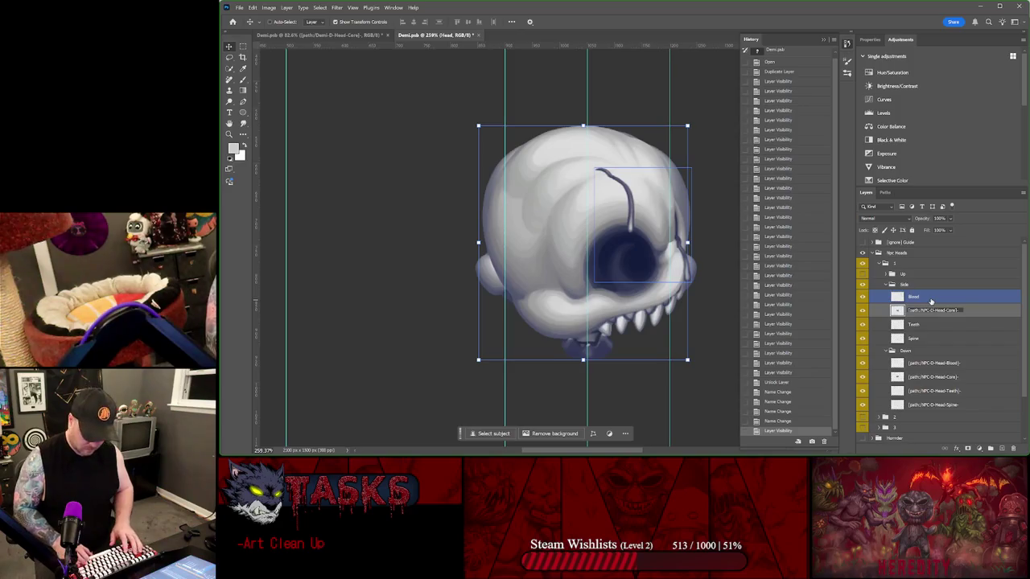
{"action": "double_click", "coordinate": [933, 309]}
{"action": "key", "text": "ctrl+c"}
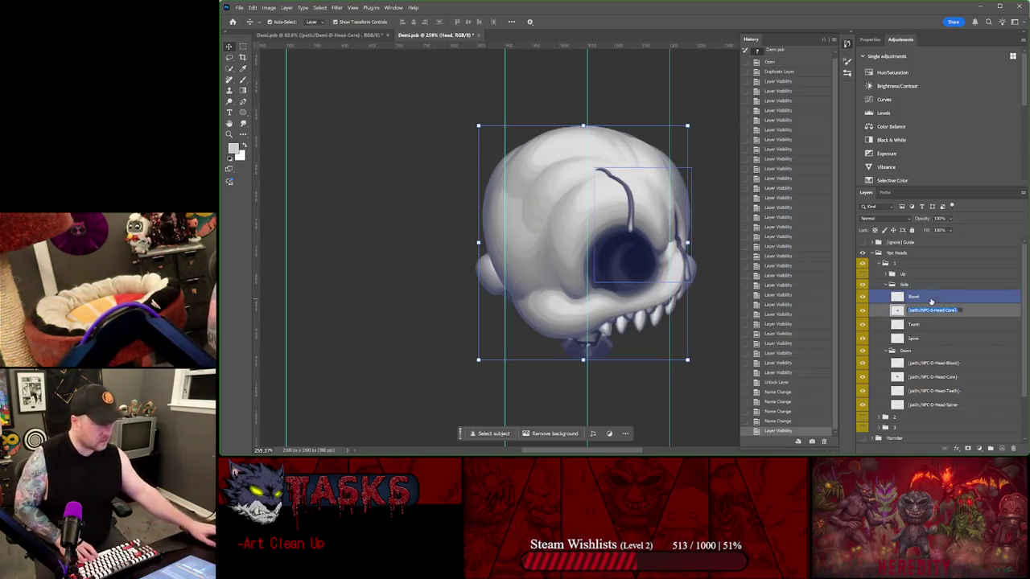
- Rename the Side Teeth and Spine layers to [path:/NPC-S-Head-Teeth] and [path:/NPC-S-Head-Spine]
{"action": "double_click", "coordinate": [931, 323]}
{"action": "key", "text": "ctrl+v"}
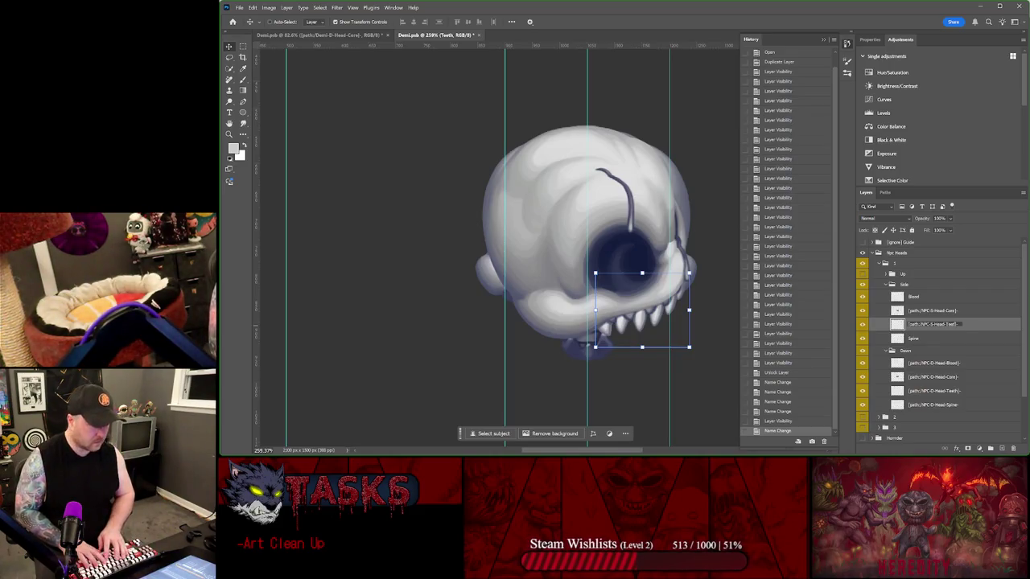
{"action": "key", "text": "Return"}
{"action": "double_click", "coordinate": [913, 338]}
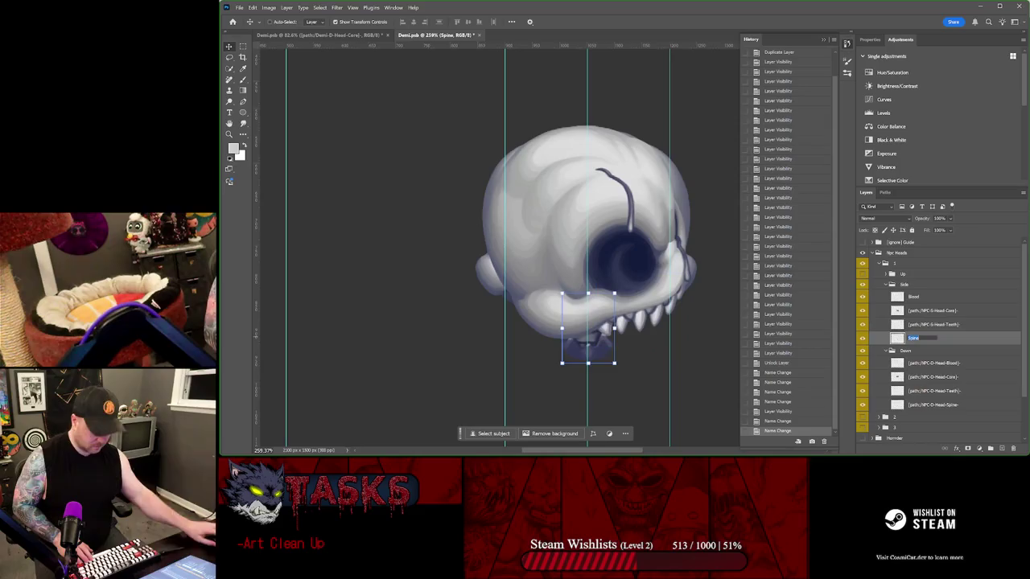
{"action": "key", "text": "ctrl+v"}
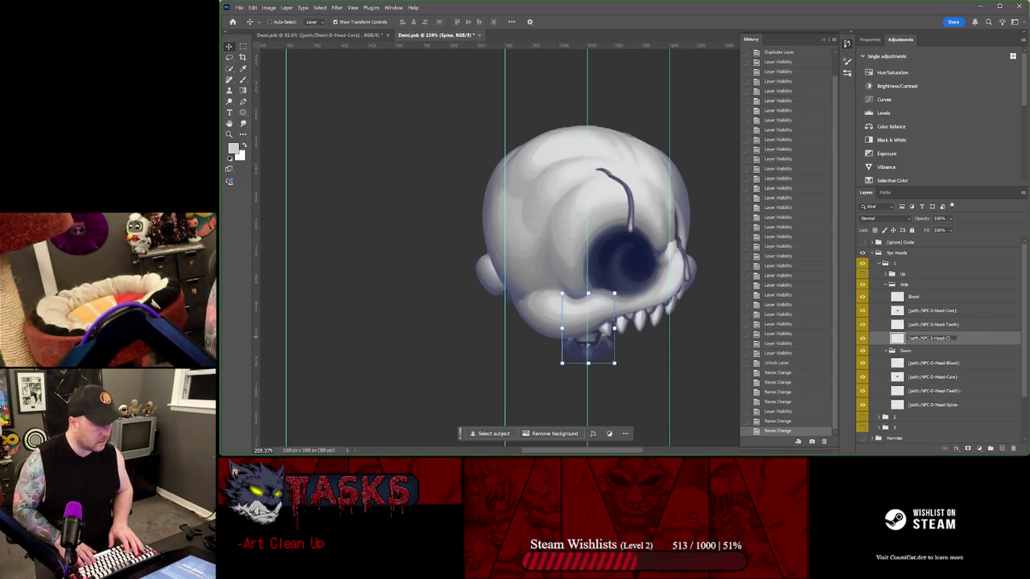
{"action": "left_click", "coordinate": [909, 296]}
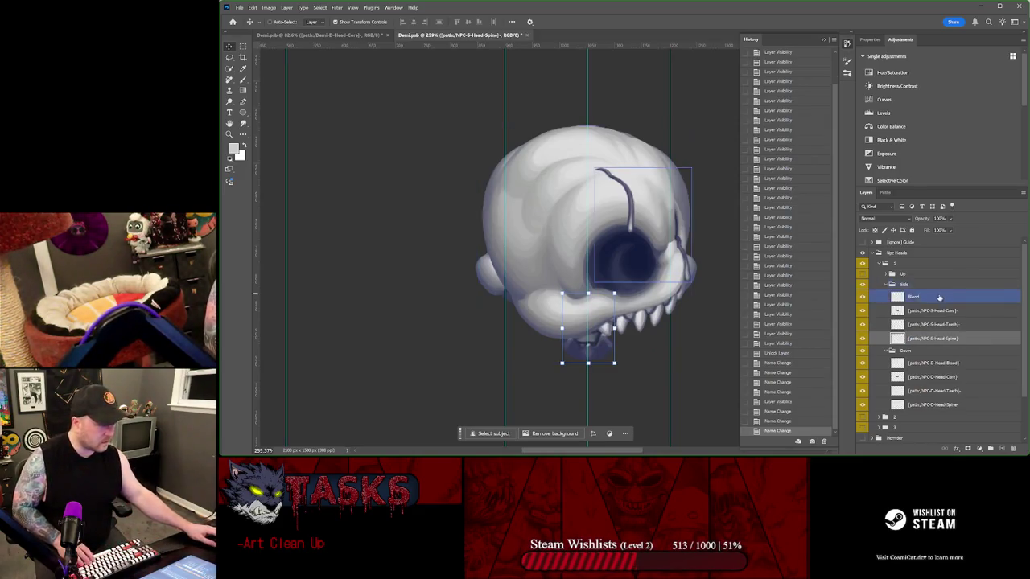
- Rename the Side Blood layer to [path:/NPC-S-Head-Blood] and turn on the Up group
{"action": "double_click", "coordinate": [909, 297]}
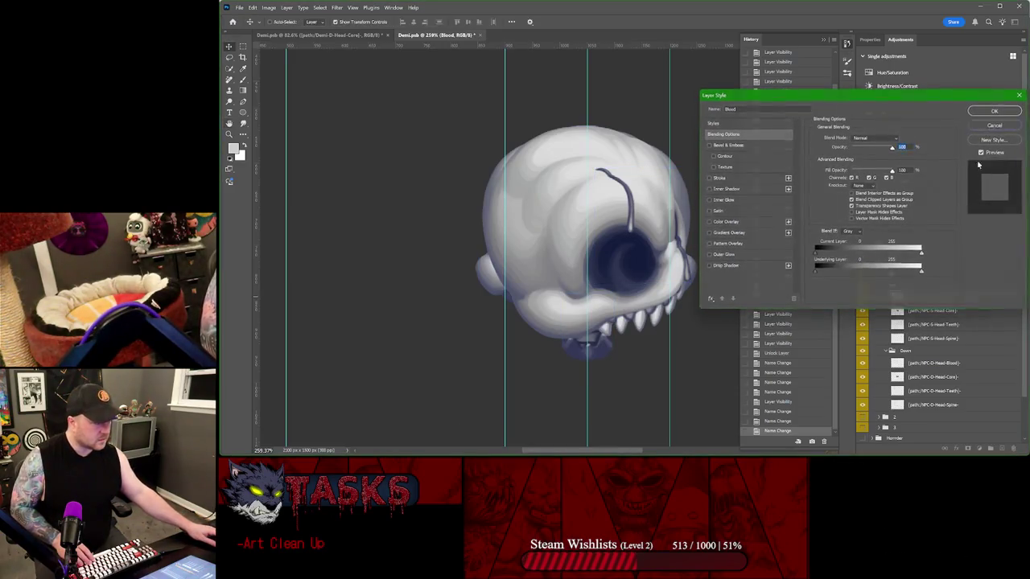
{"action": "key", "text": "Escape"}
{"action": "double_click", "coordinate": [913, 296]}
{"action": "key", "text": "ctrl+v"}
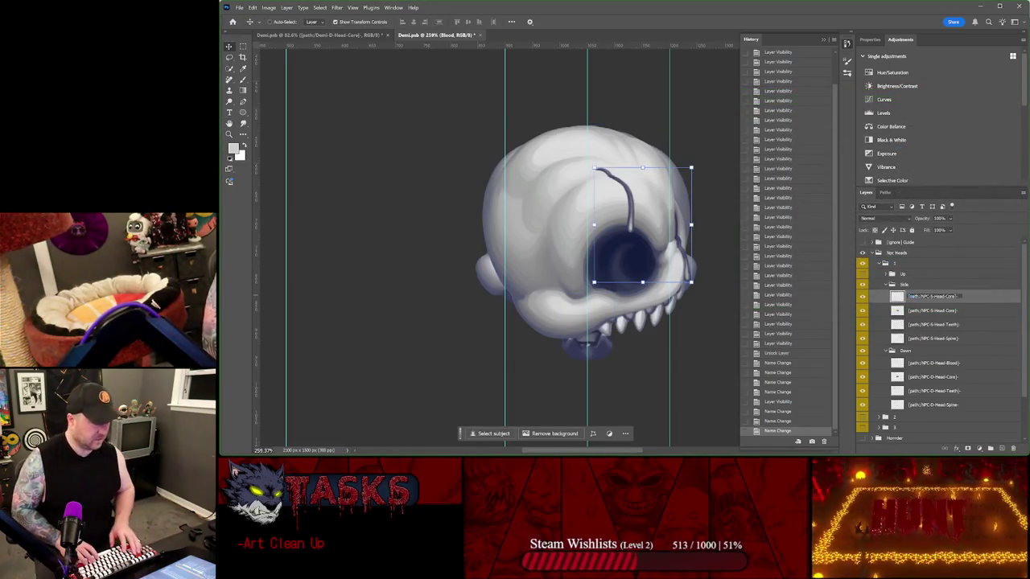
{"action": "key", "text": "BackSpace"}
{"action": "key", "text": "BackSpace"}
{"action": "key", "text": "BackSpace"}
{"action": "type", "text": "Blood"}
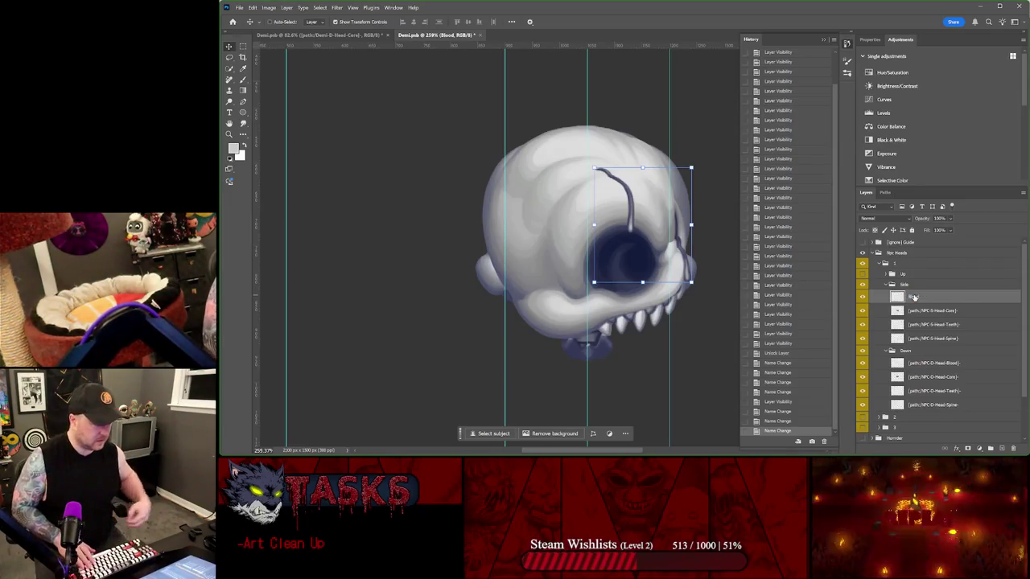
{"action": "key", "text": "Return"}
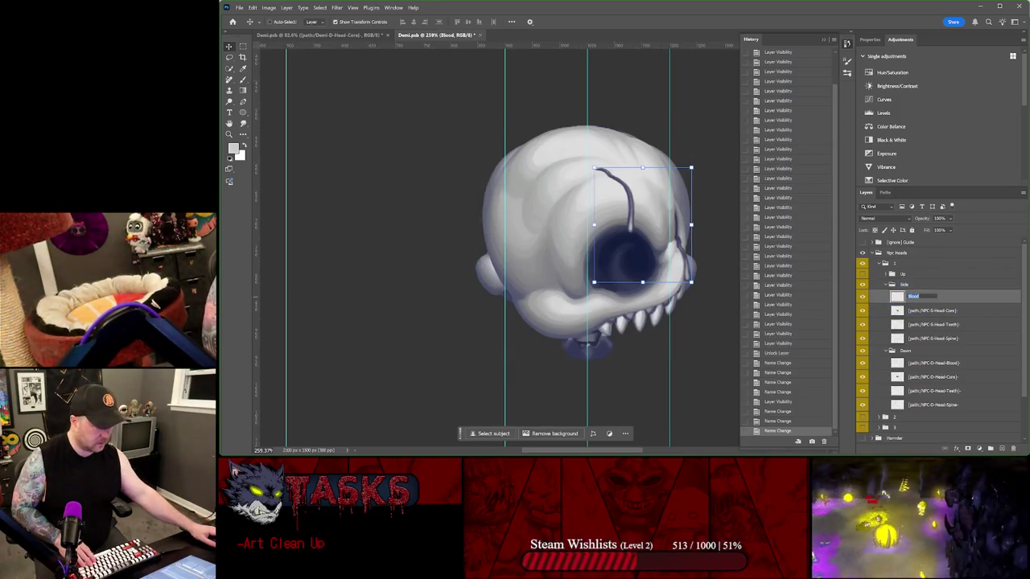
{"action": "left_click", "coordinate": [919, 285]}
{"action": "key", "text": "ctrl+v"}
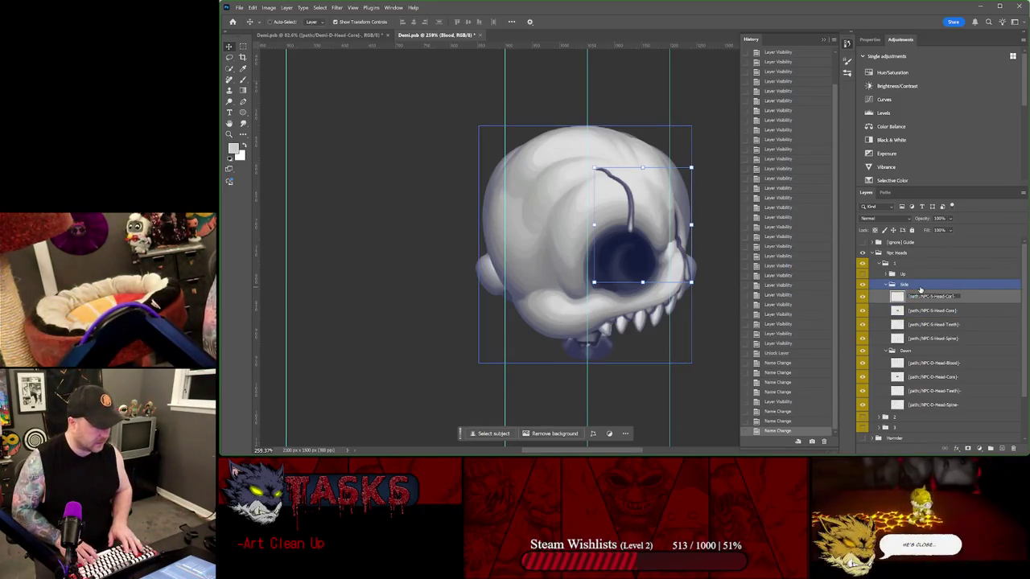
{"action": "type", "text": "o"}
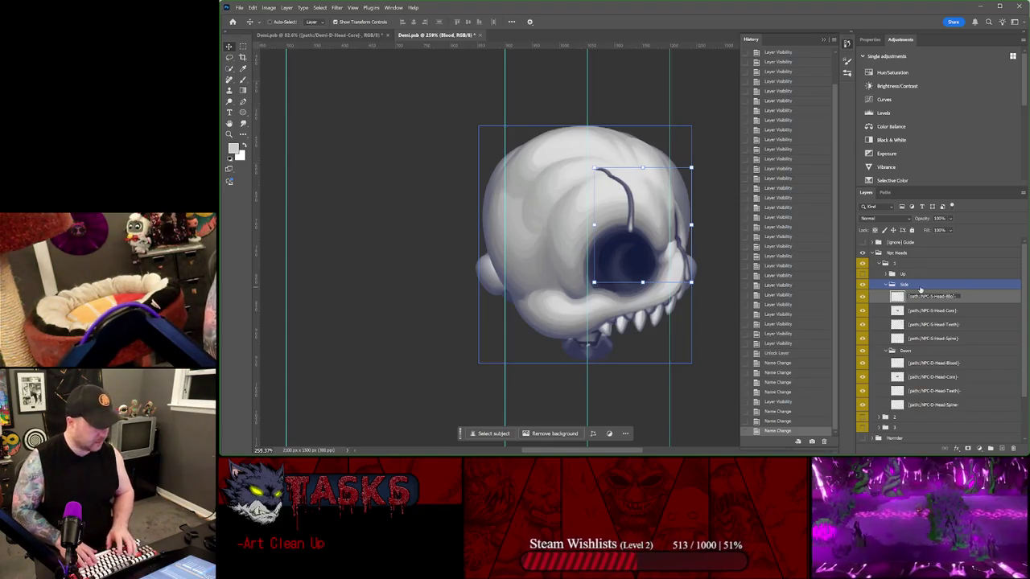
{"action": "type", "text": "od"}
{"action": "key", "text": "Return"}
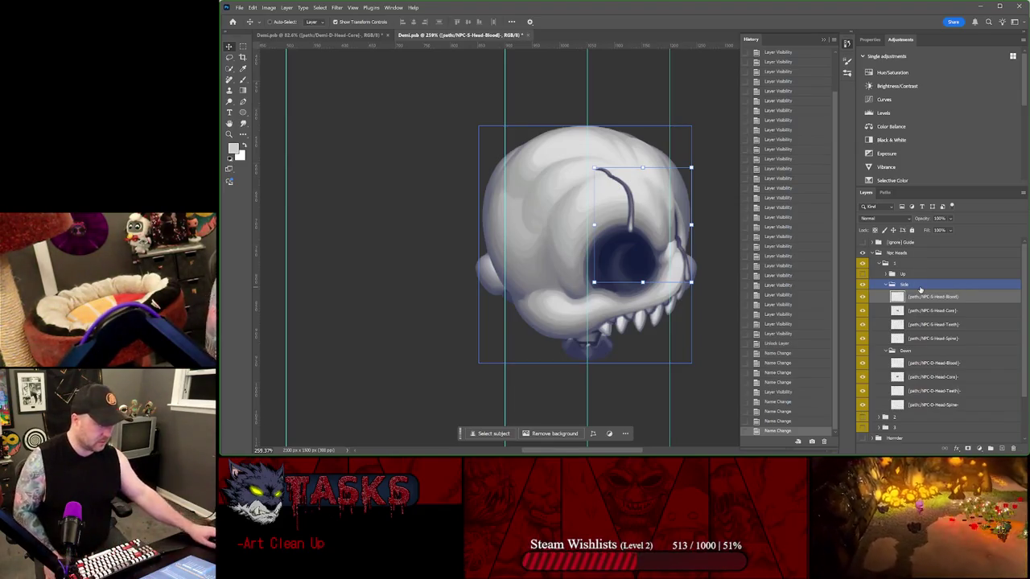
{"action": "left_click", "coordinate": [901, 275]}
{"action": "left_click", "coordinate": [863, 275]}
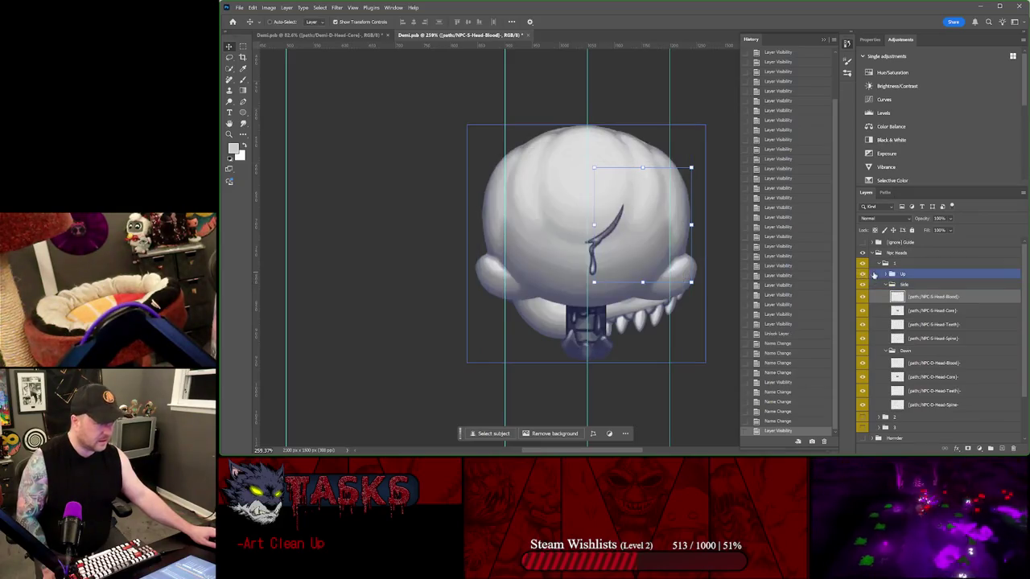
- Expand the Up group and rename its Head layer to [path:/NPC-U-Head-Core]
{"action": "left_click", "coordinate": [874, 275]}
{"action": "left_click", "coordinate": [918, 300]}
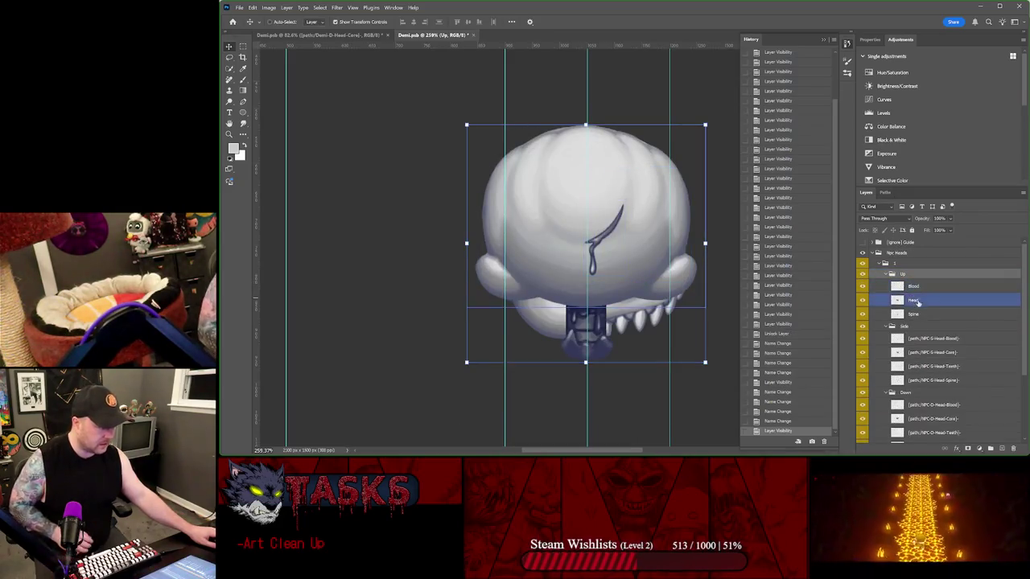
{"action": "double_click", "coordinate": [913, 301]}
{"action": "key", "text": "ctrl+v"}
{"action": "left_click", "coordinate": [920, 289]}
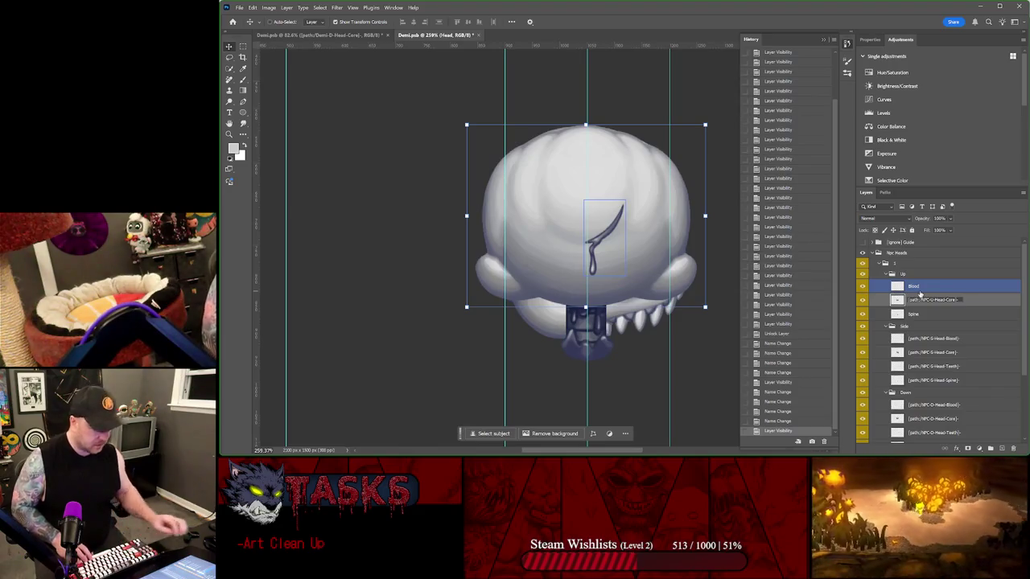
{"action": "key", "text": "ctrl+a"}
- Rename the Up Blood and Spine layers to [path:/NPC-U-Head-Blood] and [path:/NPC-U-Head-Spine]
{"action": "double_click", "coordinate": [914, 287]}
{"action": "key", "text": "ctrl+v"}
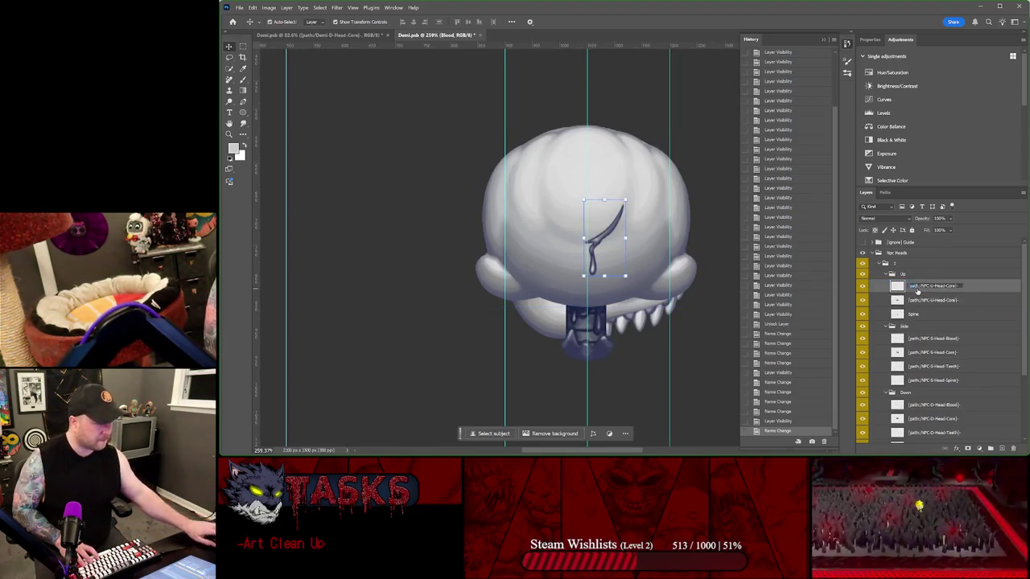
{"action": "type", "text": "U"}
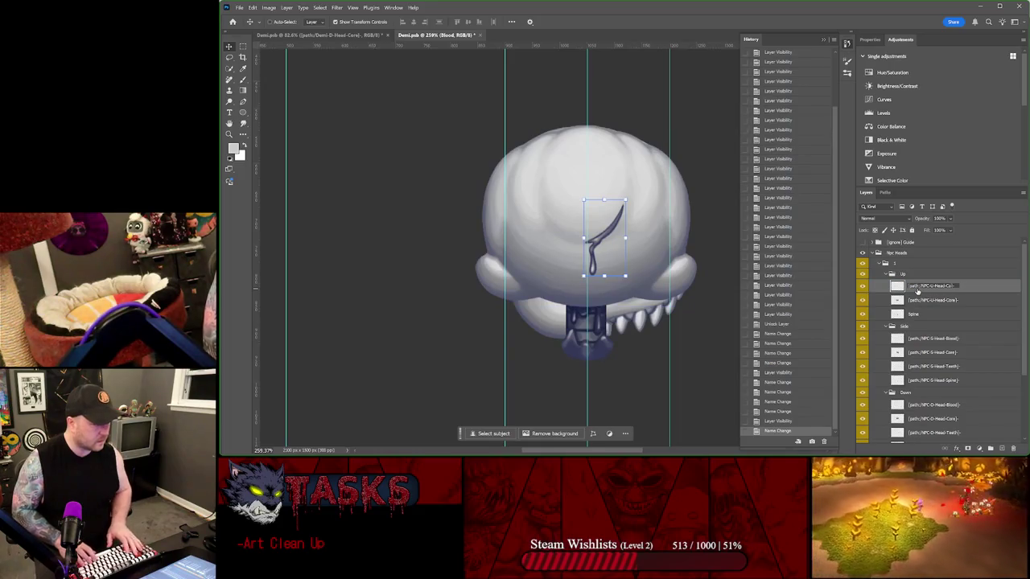
{"action": "key", "text": "BackSpace"}
{"action": "key", "text": "BackSpace"}
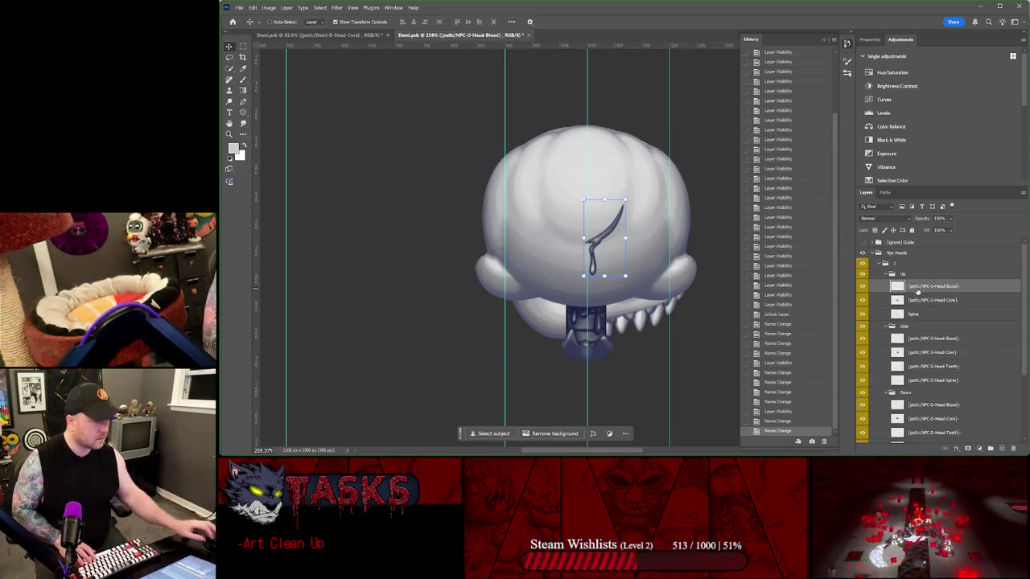
{"action": "key", "text": "Return"}
{"action": "double_click", "coordinate": [913, 313]}
{"action": "key", "text": "ctrl+v"}
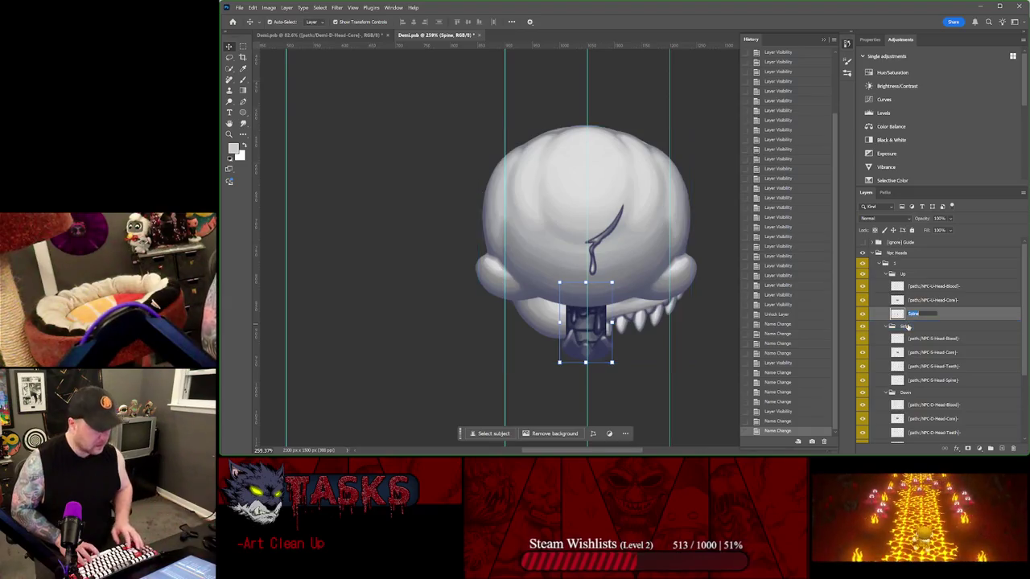
{"action": "key", "text": "BackSpace"}
{"action": "key", "text": "BackSpace"}
{"action": "key", "text": "BackSpace"}
{"action": "type", "text": "Spine"}
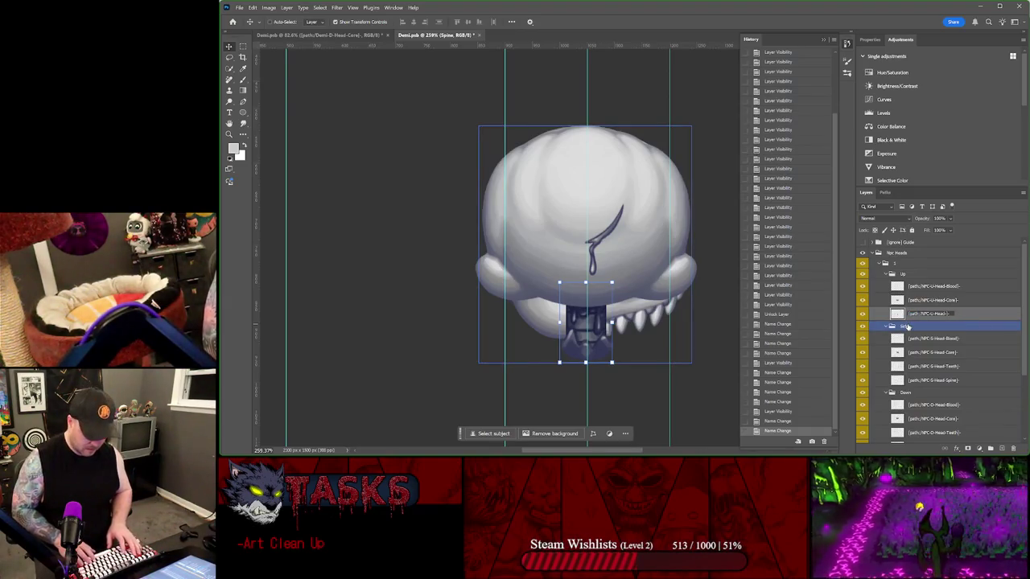
{"action": "key", "text": "Return"}
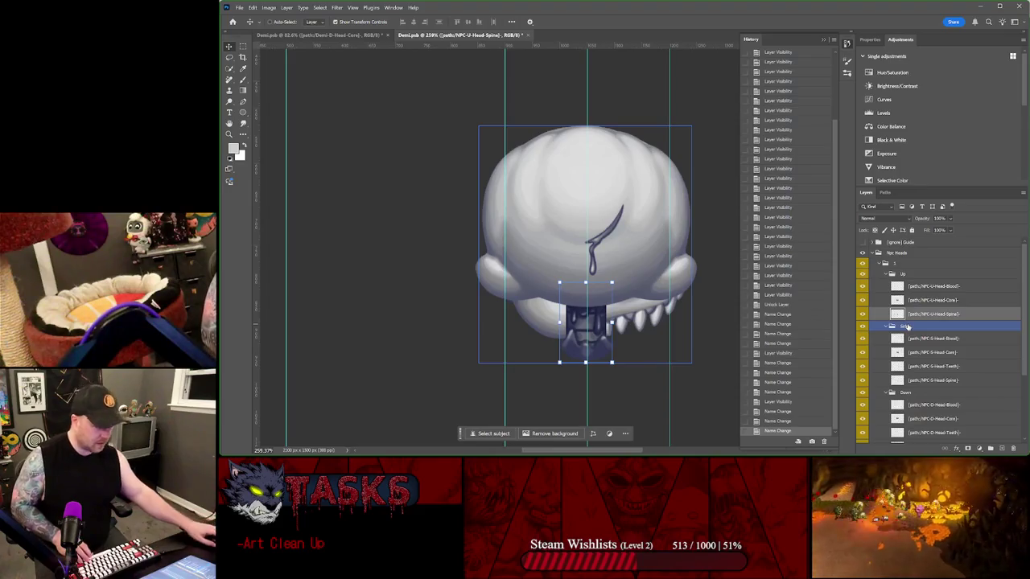
- Save Demi.psb, accept the nested layer groups warning, and select head group 1
{"action": "key", "text": "ctrl+s"}
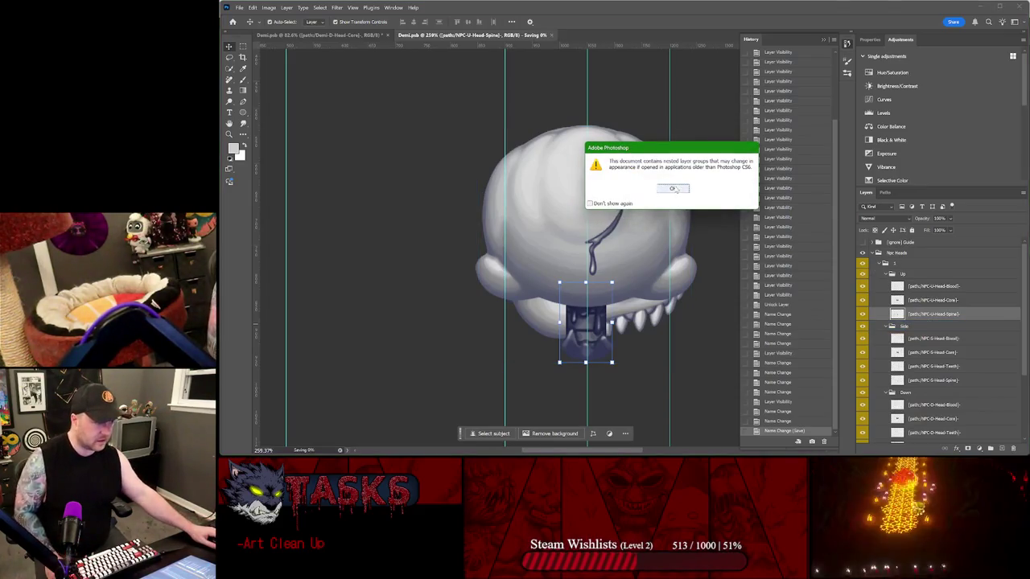
{"action": "key", "text": "Return"}
{"action": "left_click", "coordinate": [932, 300]}
{"action": "left_click", "coordinate": [885, 264], "text": "ctrl"}
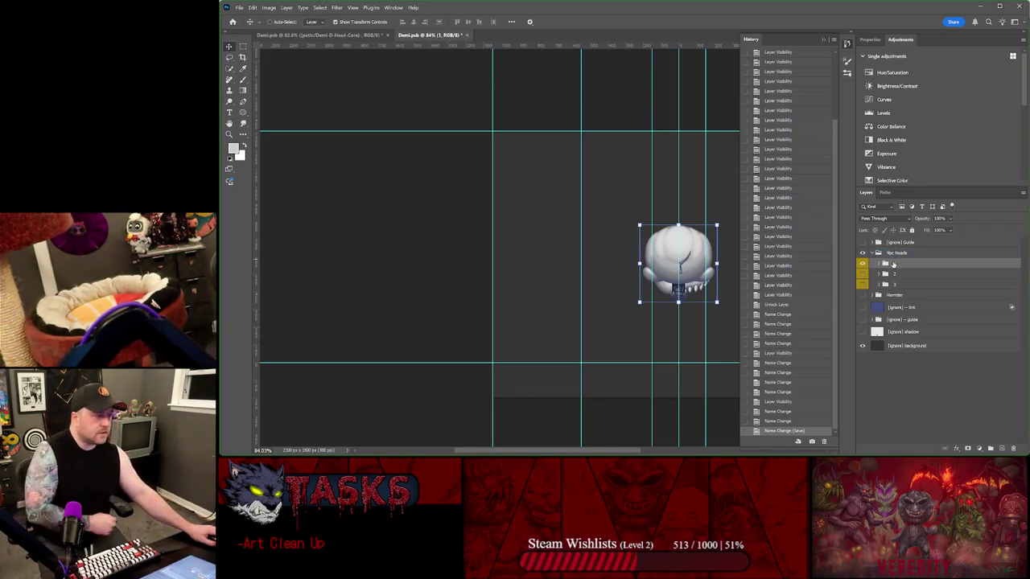
{"action": "left_click", "coordinate": [611, 441]}
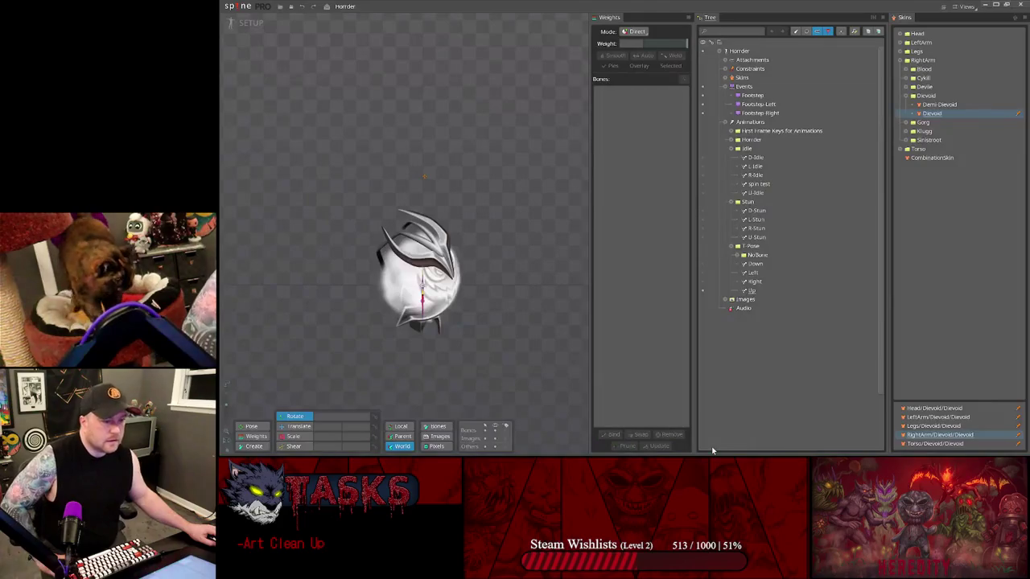
{"action": "left_click", "coordinate": [984, 4]}
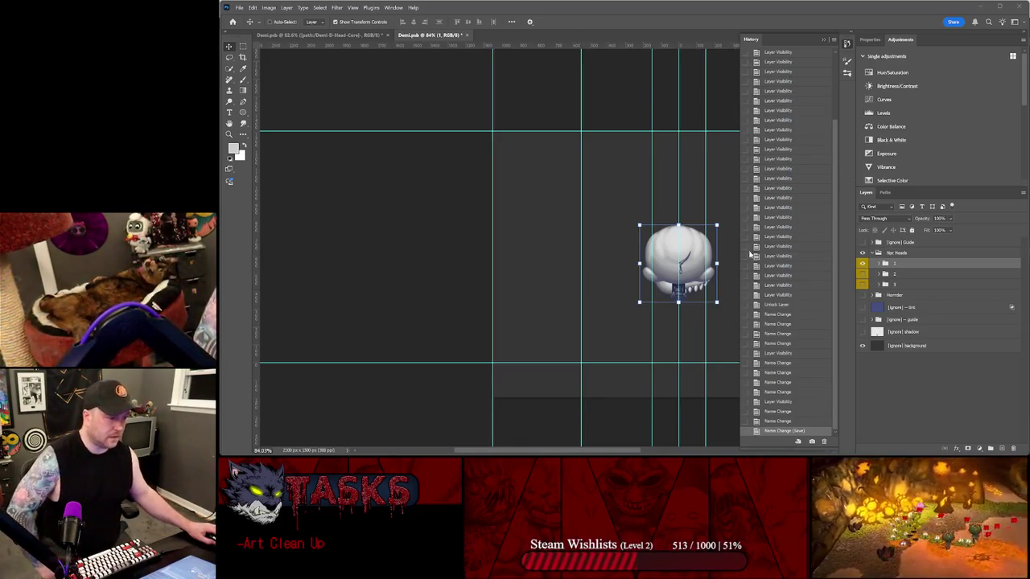
- With head group 1 selected, launch the PhotoshopToSpine script from File > Scripts
{"action": "left_click", "coordinate": [897, 253]}
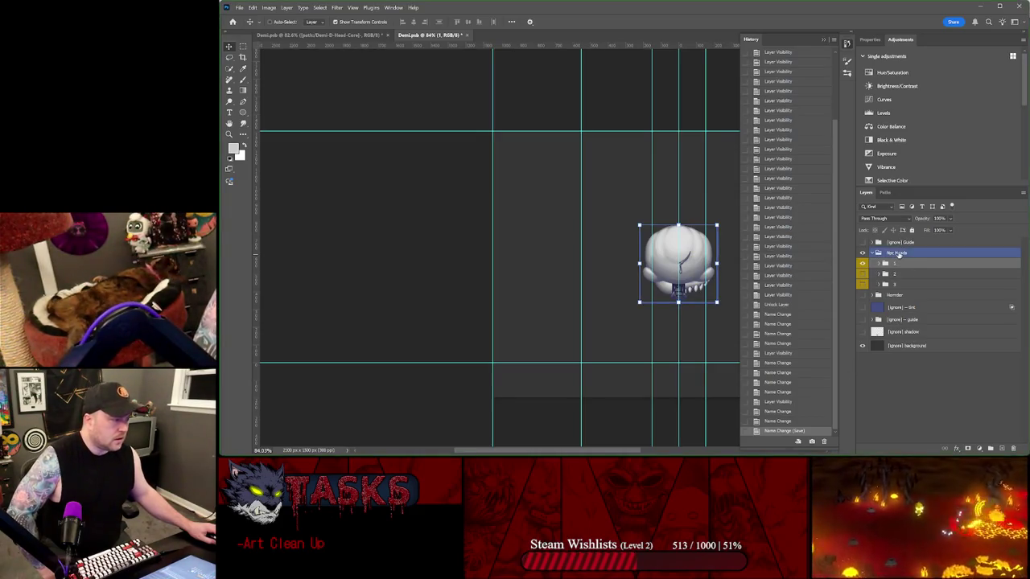
{"action": "left_click", "coordinate": [896, 264]}
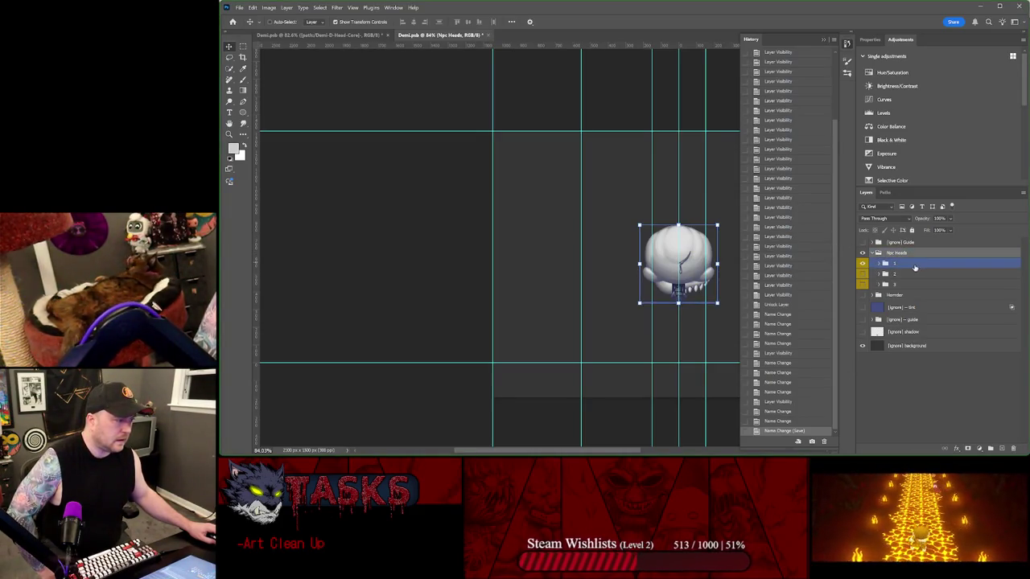
{"action": "left_click", "coordinate": [240, 7]}
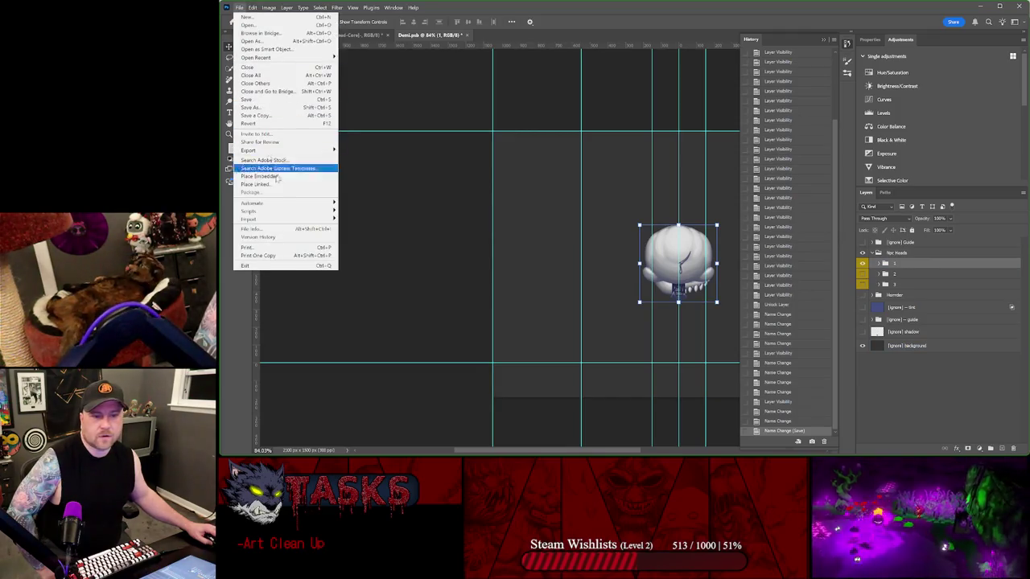
{"action": "mouse_move", "coordinate": [265, 210]}
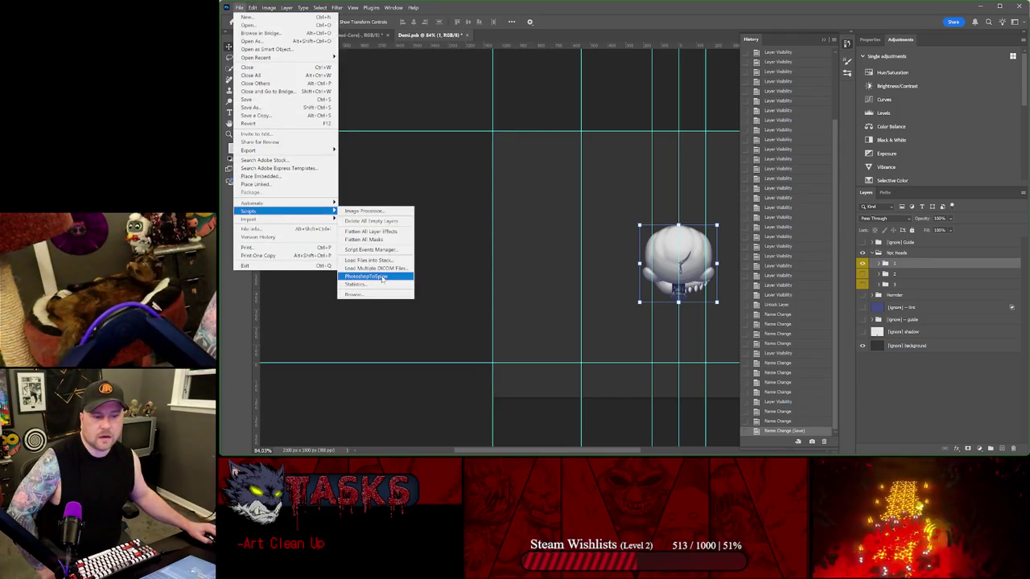
{"action": "left_click", "coordinate": [382, 277]}
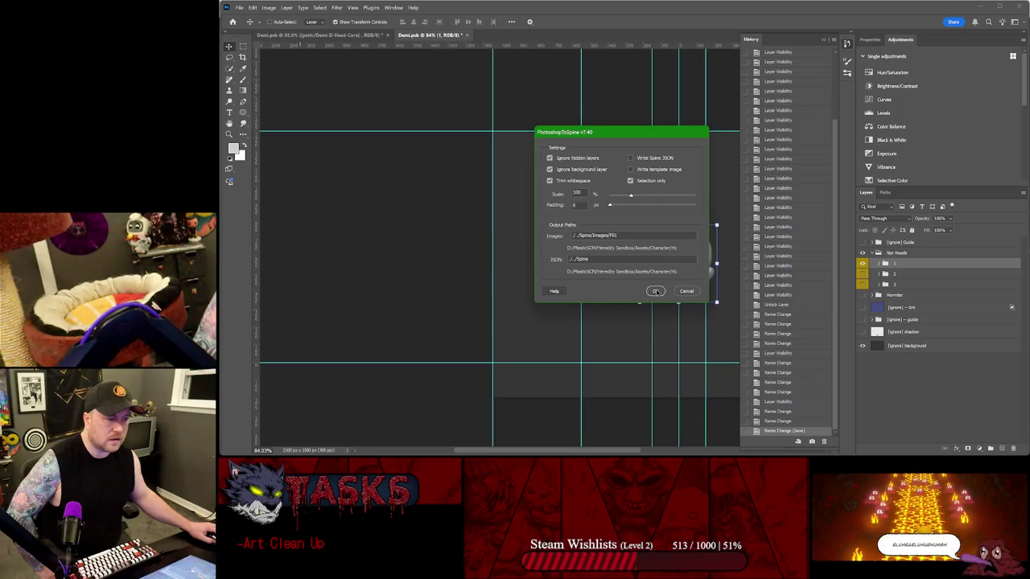
- Shorten the Images output path to ./../Spine/Images by deleting its last folder
{"action": "double_click", "coordinate": [667, 235]}
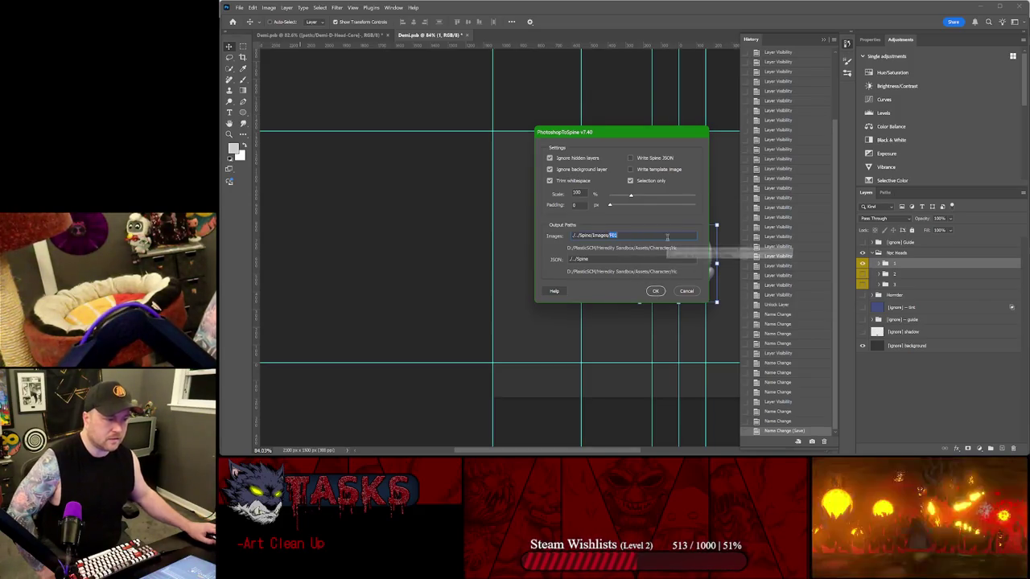
{"action": "key", "text": "BackSpace"}
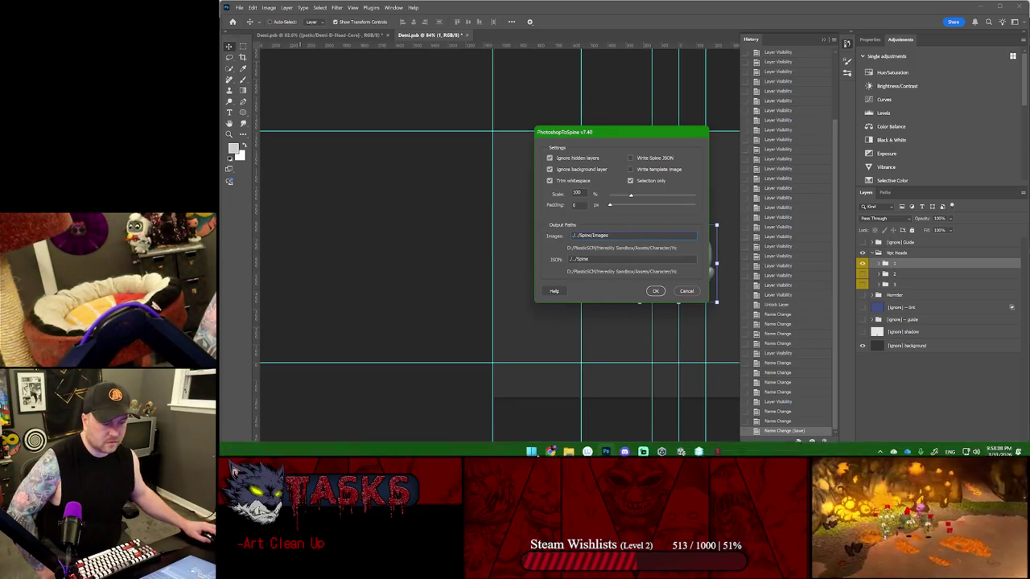
{"action": "left_click", "coordinate": [565, 448]}
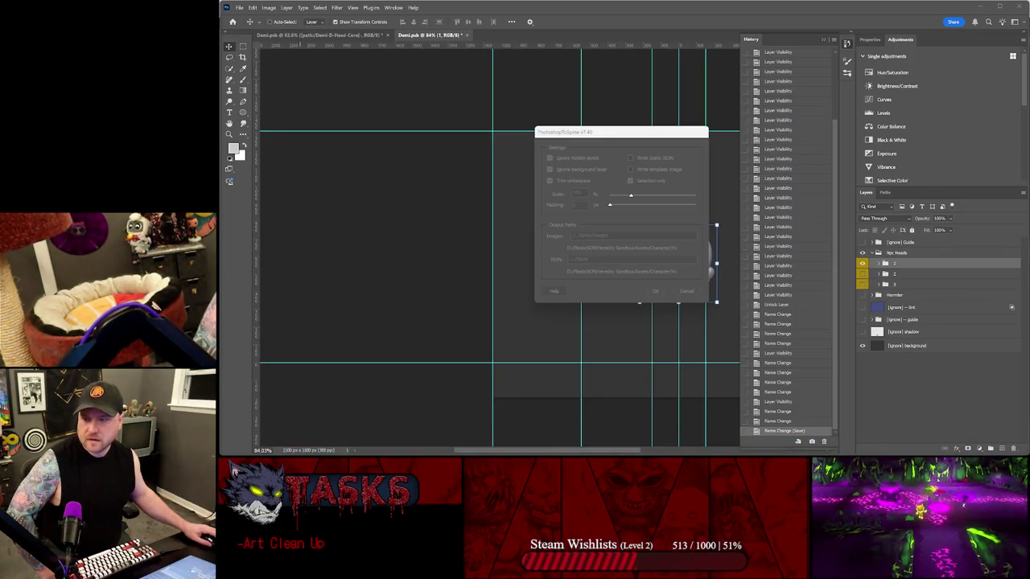
{"action": "scroll", "coordinate": [515, 205], "scroll_direction": "up", "scroll_amount": 5}
{"action": "scroll", "coordinate": [515, 205], "scroll_direction": "up", "scroll_amount": 5}
{"action": "scroll", "coordinate": [510, 213], "scroll_direction": "up", "scroll_amount": 5}
{"action": "scroll", "coordinate": [507, 208], "scroll_direction": "up", "scroll_amount": 5}
{"action": "scroll", "coordinate": [502, 197], "scroll_direction": "up", "scroll_amount": 5}
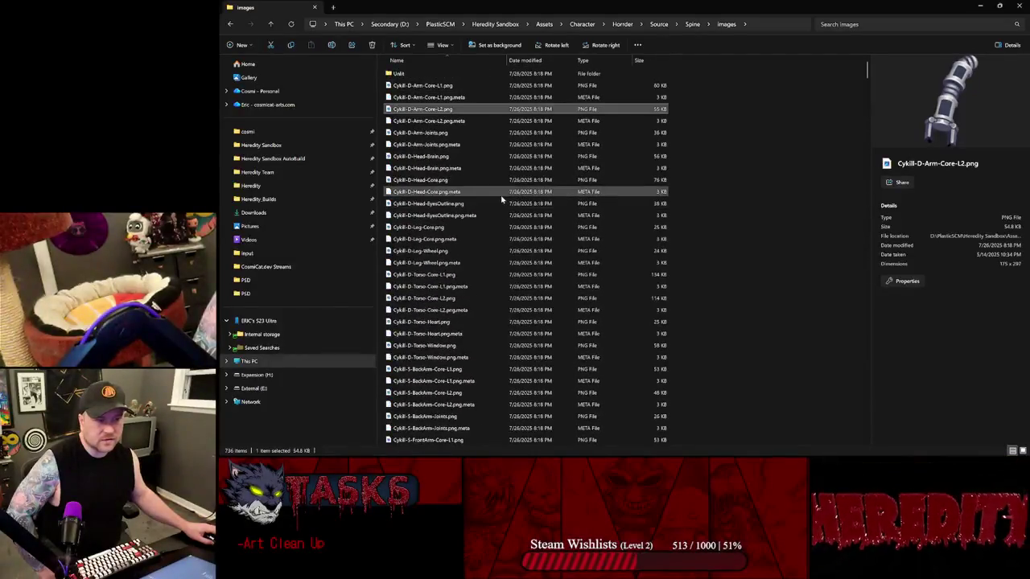
{"action": "key", "text": "alt+Tab"}
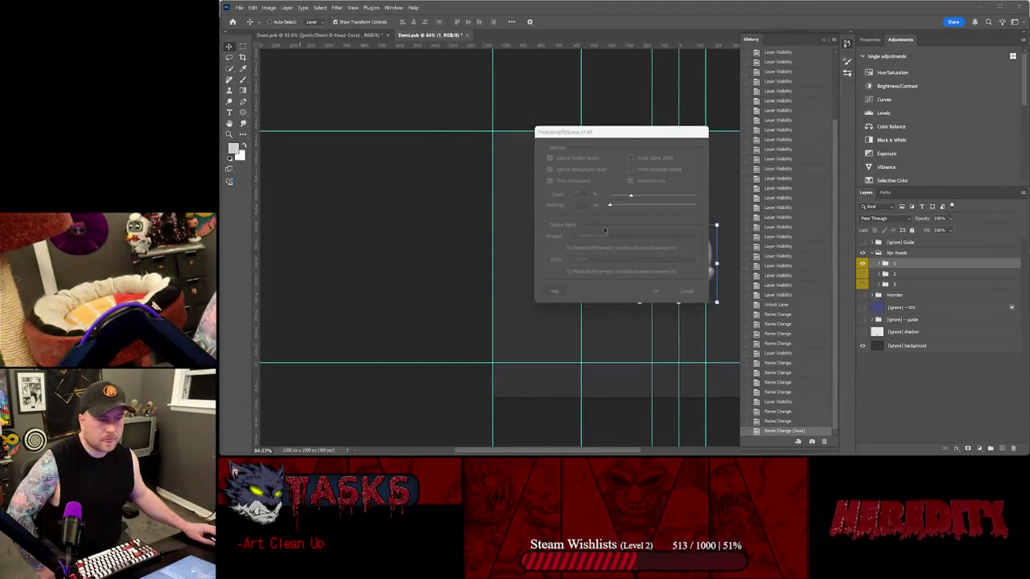
- Run the export, dismiss the duplicate layer names alert, and expand head groups 1, 2 and 3
{"action": "left_click", "coordinate": [655, 290]}
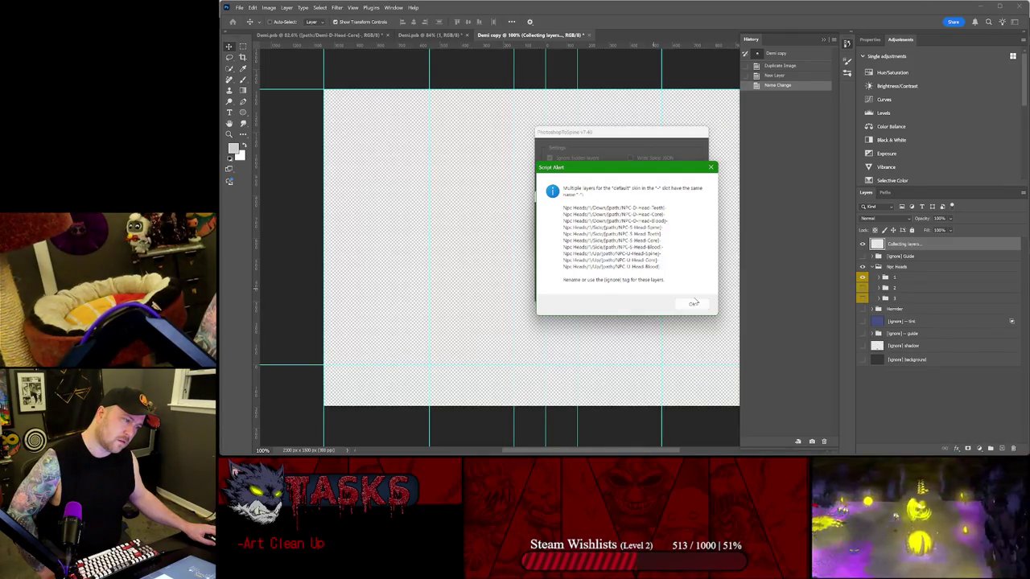
{"action": "left_click", "coordinate": [692, 304]}
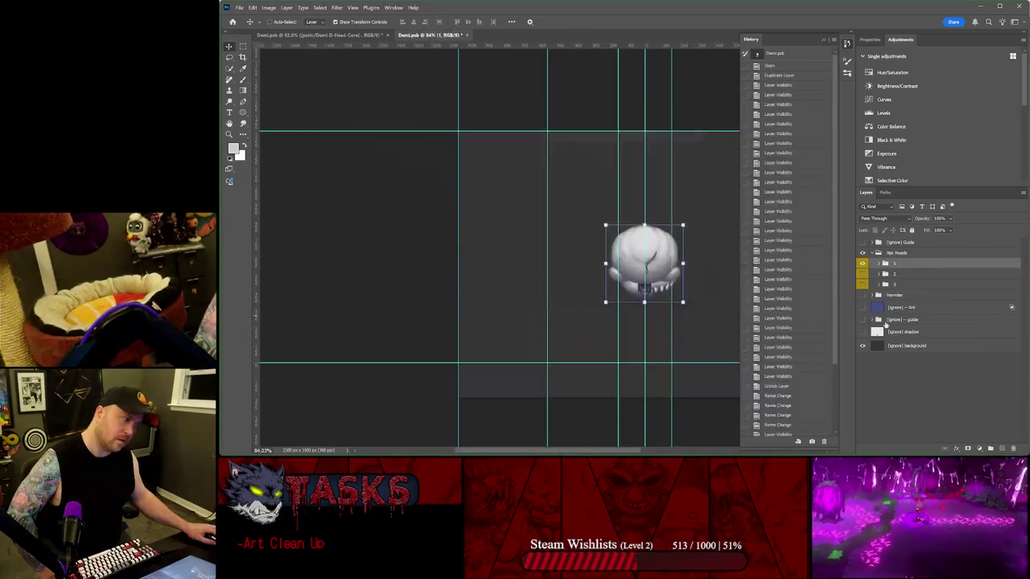
{"action": "left_click", "coordinate": [878, 263]}
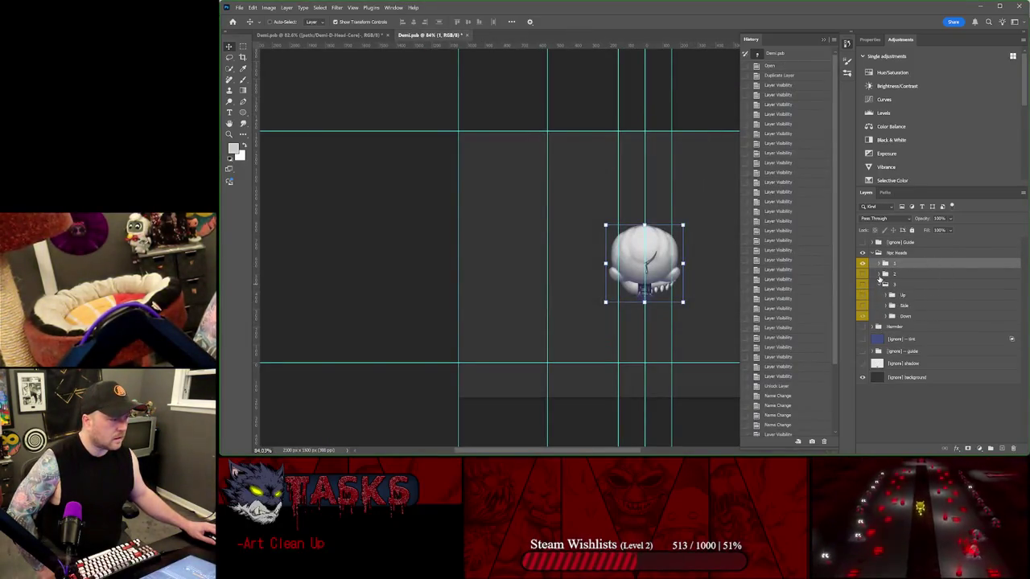
{"action": "left_click", "coordinate": [879, 305]}
{"action": "left_click", "coordinate": [878, 347]}
- Browse group 2's folders, then expand group 1's Up, Side and Down folders
{"action": "left_click", "coordinate": [893, 379]}
{"action": "left_click", "coordinate": [886, 379]}
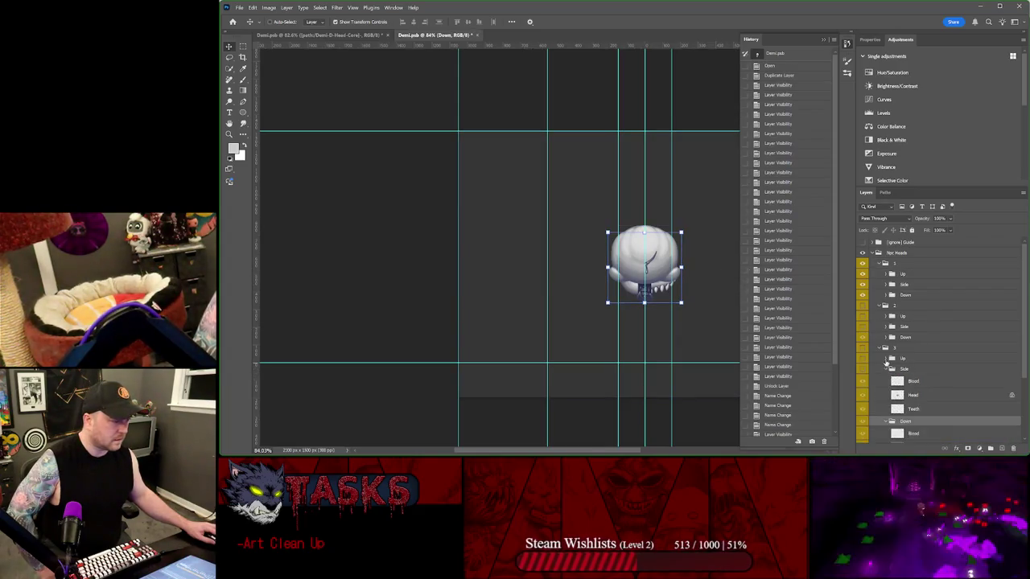
{"action": "left_click", "coordinate": [887, 337]}
{"action": "left_click", "coordinate": [885, 337]}
{"action": "left_click", "coordinate": [886, 328]}
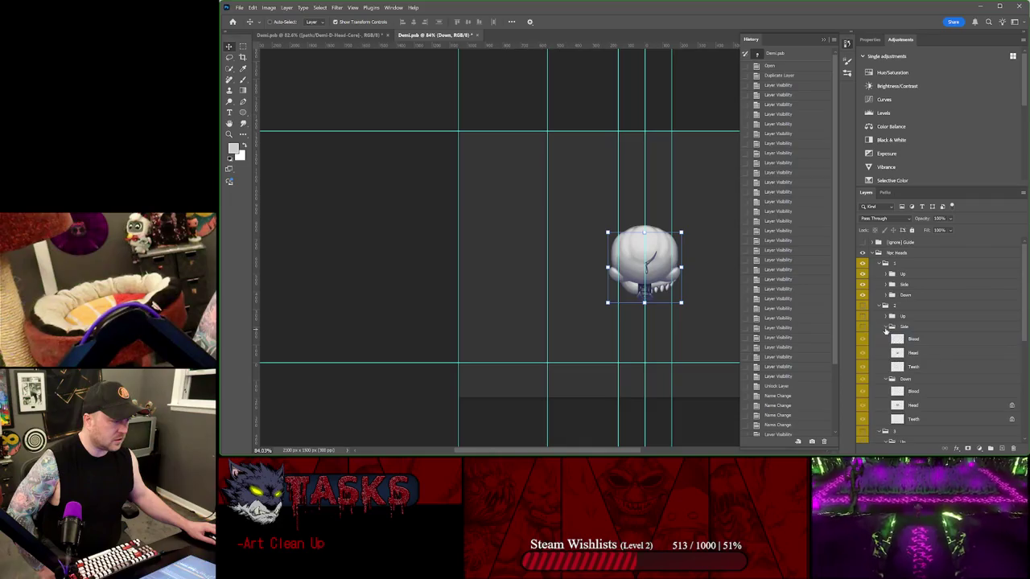
{"action": "left_click", "coordinate": [884, 306]}
{"action": "left_click", "coordinate": [886, 294]}
{"action": "left_click", "coordinate": [885, 284]}
{"action": "left_click", "coordinate": [885, 274]}
- Strip the bracketed path parts from the Up Blood and Core layer names
{"action": "double_click", "coordinate": [934, 286]}
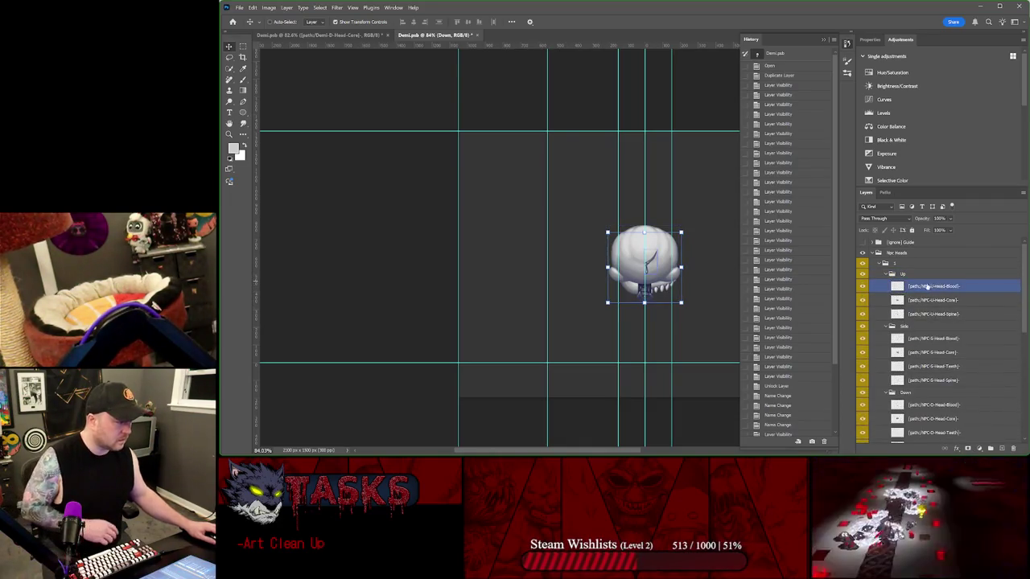
{"action": "key", "text": "Home"}
{"action": "key", "text": "Delete"}
{"action": "key", "text": "Delete"}
{"action": "key", "text": "Delete"}
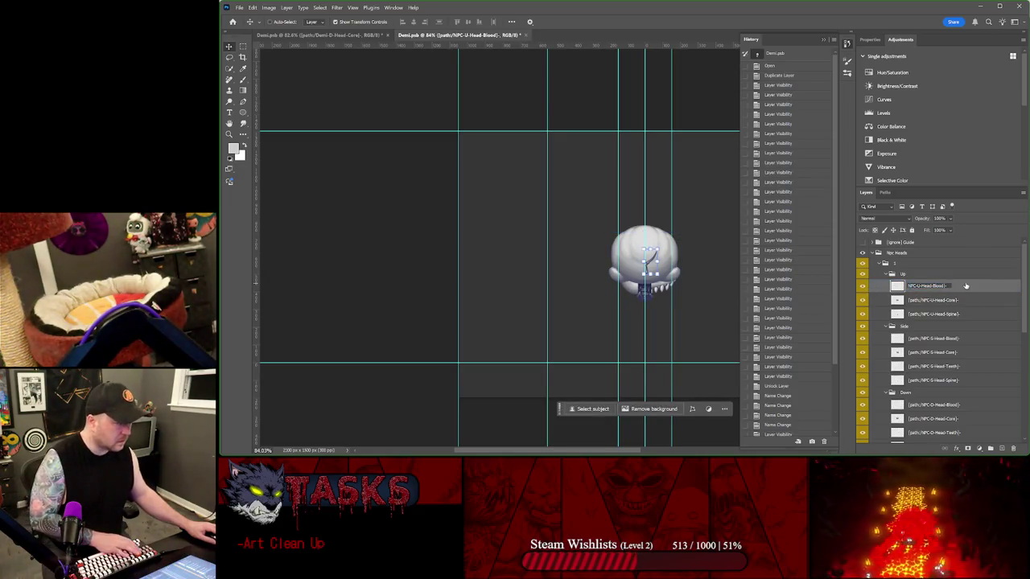
{"action": "key", "text": "End"}
{"action": "key", "text": "shift+Left"}
{"action": "key", "text": "shift+Left"}
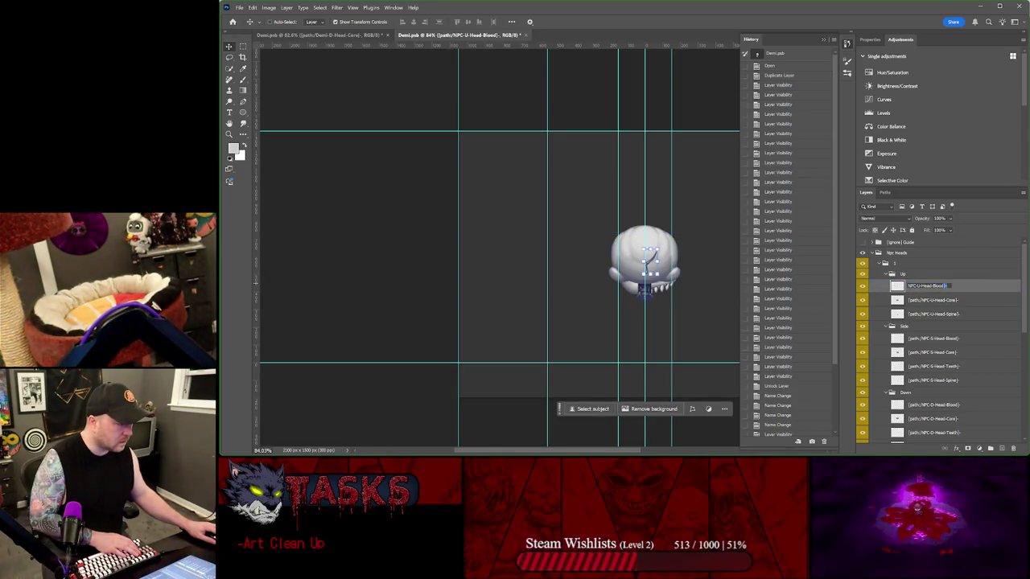
{"action": "key", "text": "Delete"}
{"action": "double_click", "coordinate": [910, 303]}
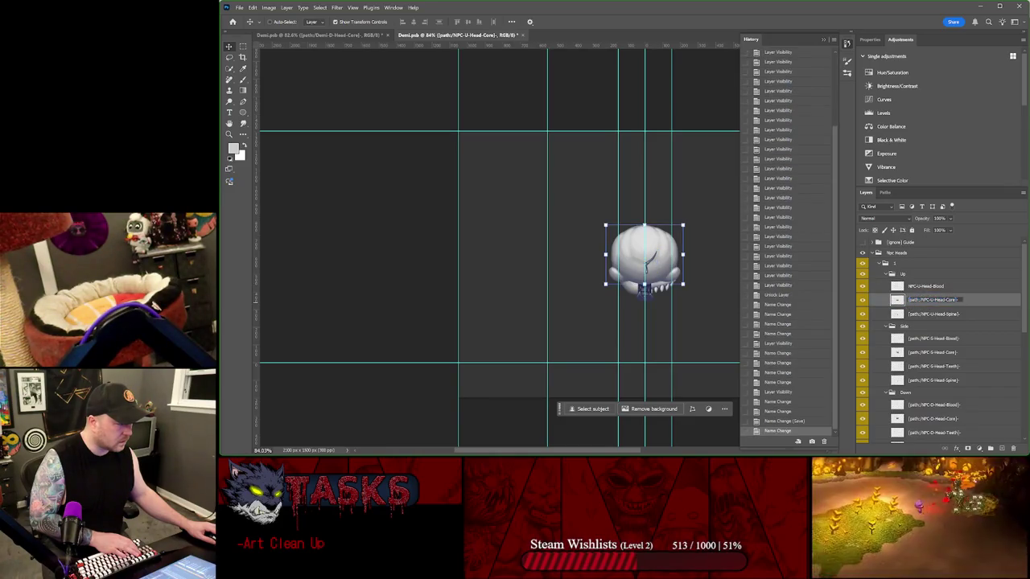
{"action": "key", "text": "Delete"}
- Trial-rename the Spine and Side Blood layers, then undo the renames with Ctrl+Z
{"action": "left_click", "coordinate": [909, 313]}
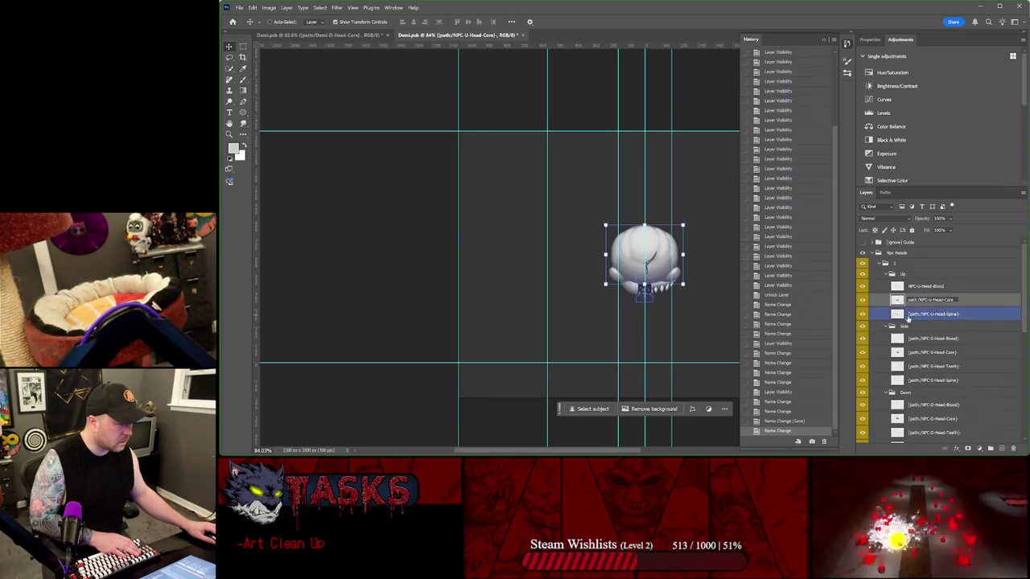
{"action": "double_click", "coordinate": [910, 314]}
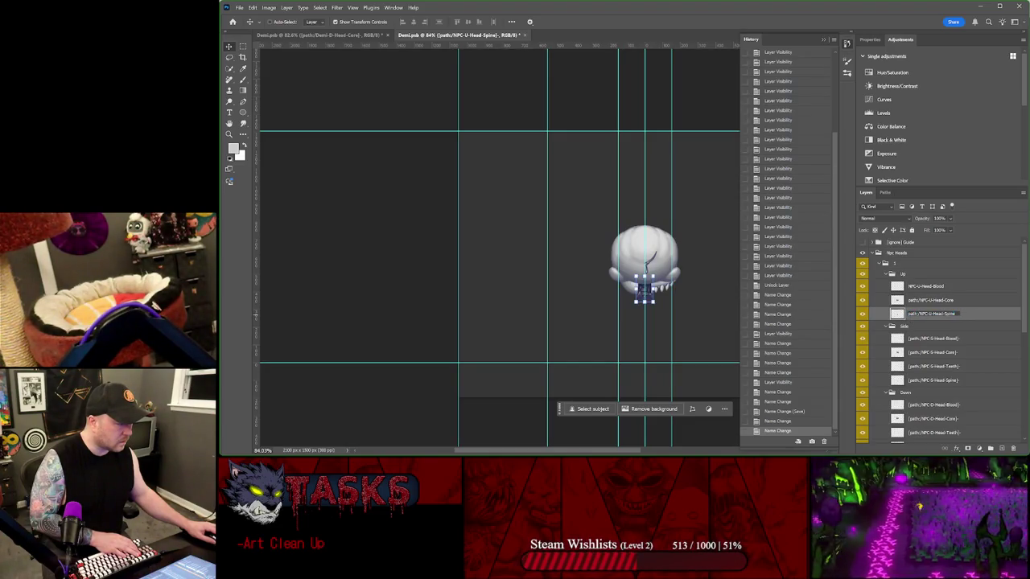
{"action": "key", "text": "Tab"}
{"action": "key", "text": "Delete"}
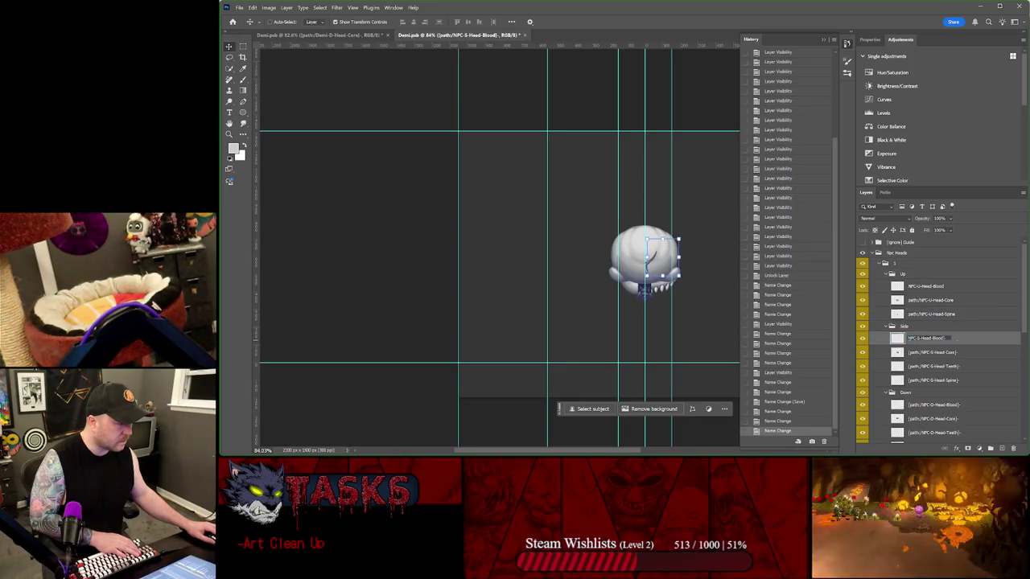
{"action": "left_click", "coordinate": [937, 315]}
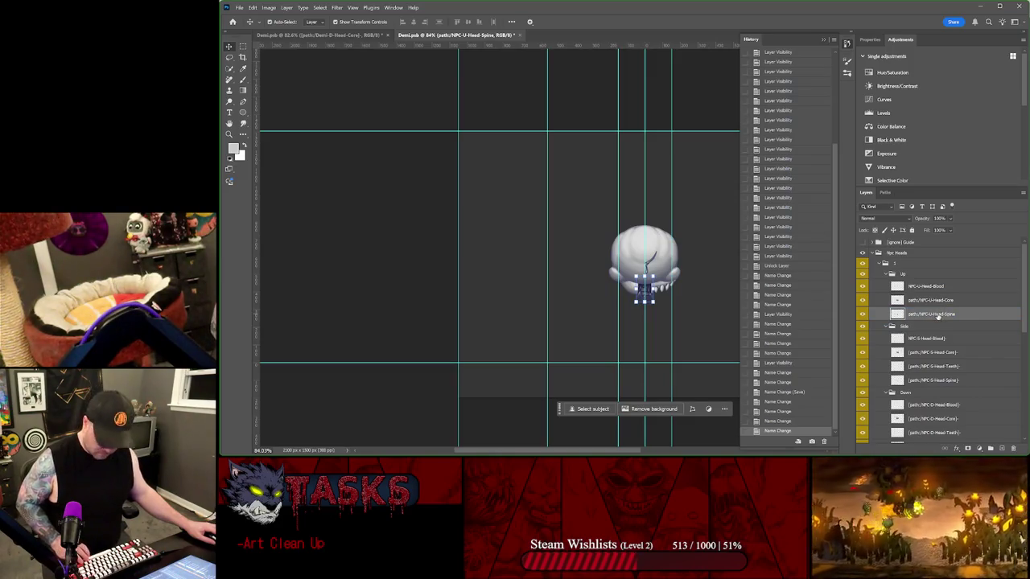
{"action": "key", "text": "ctrl+z"}
{"action": "key", "text": "ctrl+z"}
{"action": "key", "text": "ctrl+z"}
{"action": "key", "text": "ctrl+z"}
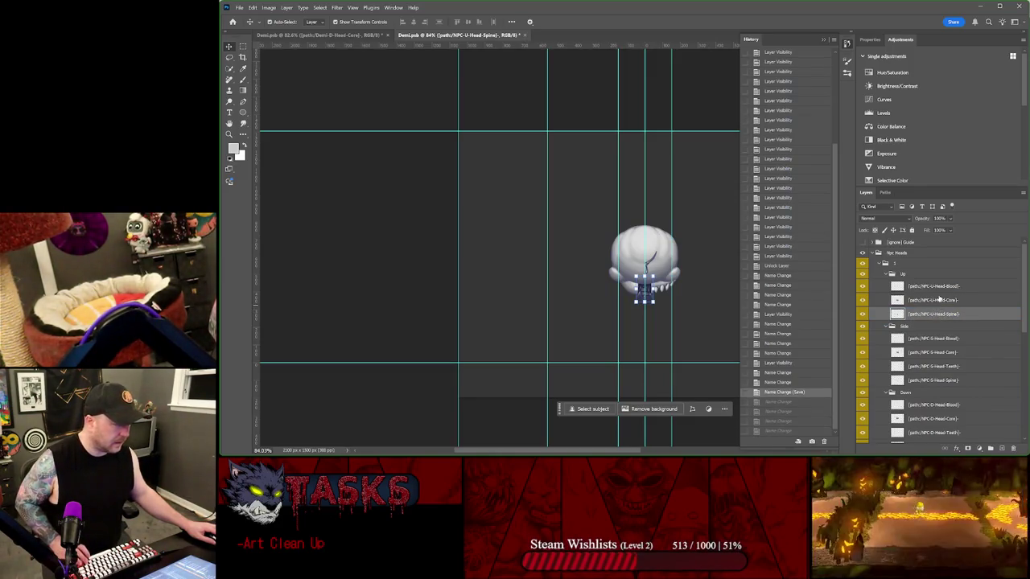
- Add 'Up/' into the NPC-U-Head-Blood layer's path name
{"action": "left_click_drag", "start_coordinate": [933, 286], "coordinate": [950, 252]}
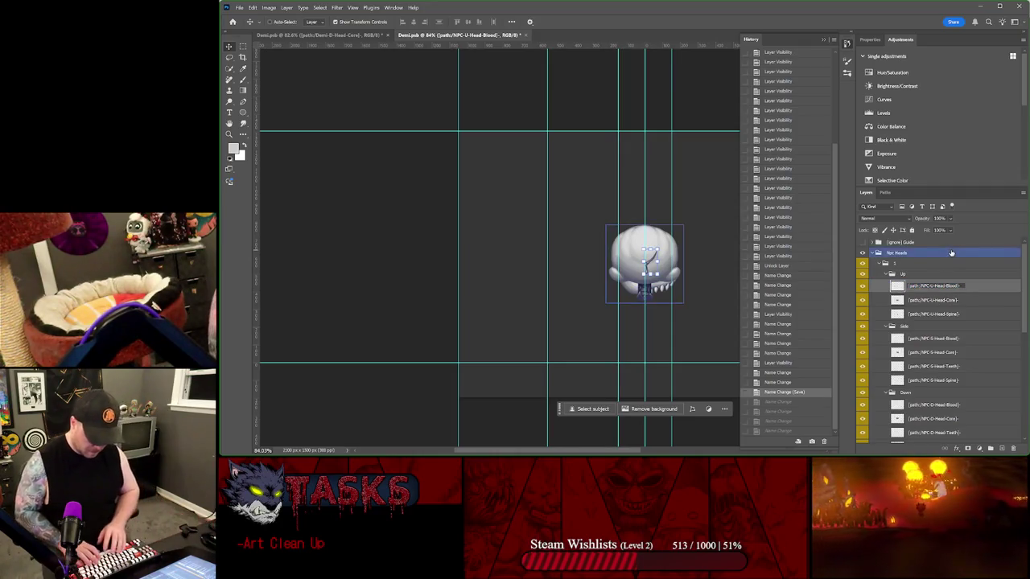
{"action": "type", "text": "Up/"}
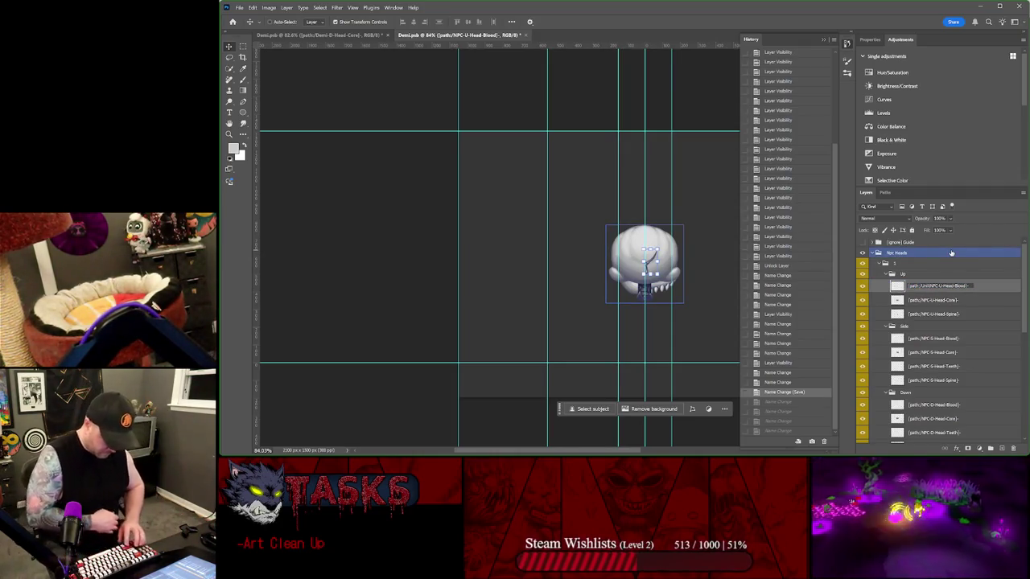
{"action": "key", "text": "Return"}
{"action": "double_click", "coordinate": [933, 287]}
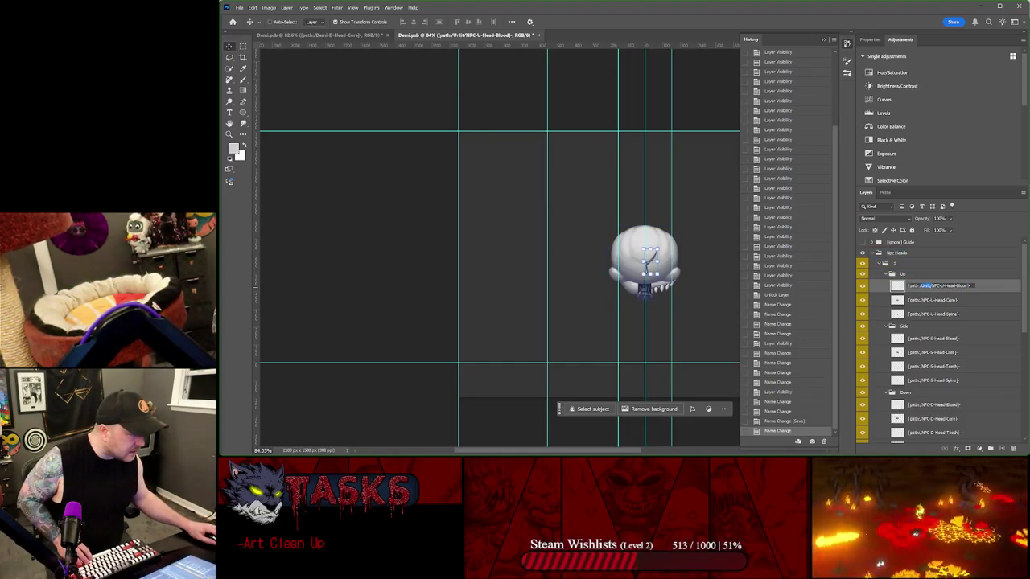
{"action": "left_click", "coordinate": [934, 314]}
- Insert 'Unit/' into the Side and Down Blood layers' path names
{"action": "double_click", "coordinate": [930, 338]}
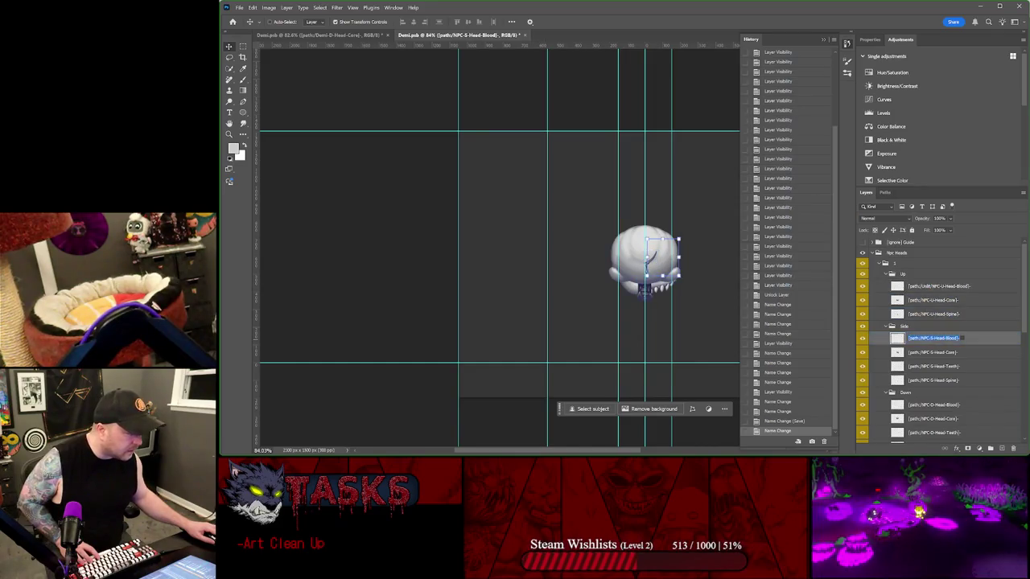
{"action": "type", "text": "/Unit"}
{"action": "double_click", "coordinate": [924, 339]}
{"action": "key", "text": "BackSpace"}
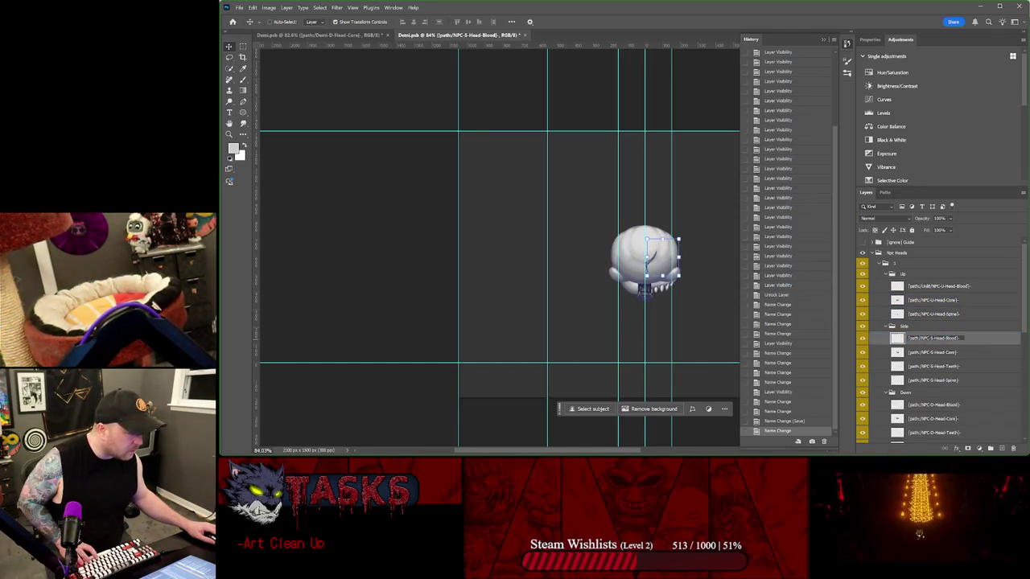
{"action": "type", "text": "Unit/"}
{"action": "double_click", "coordinate": [933, 404]}
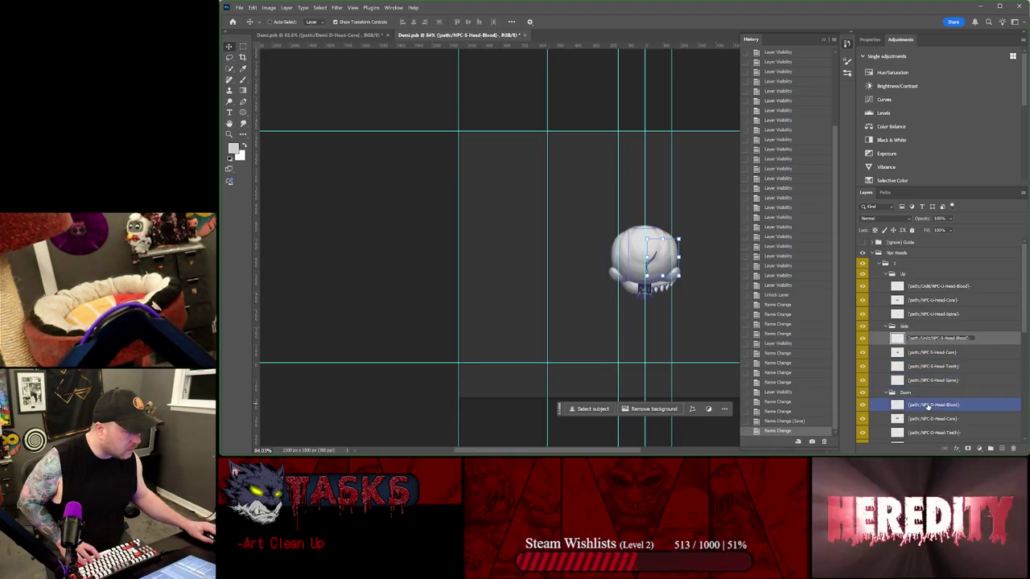
{"action": "type", "text": "Unit/"}
{"action": "scroll", "coordinate": [945, 394], "scroll_direction": "down", "scroll_amount": 2}
- Append plain name copies to the Down Spine and Teeth layers, e.g. NPC-D-Head-Teeth
{"action": "left_click", "coordinate": [933, 390]}
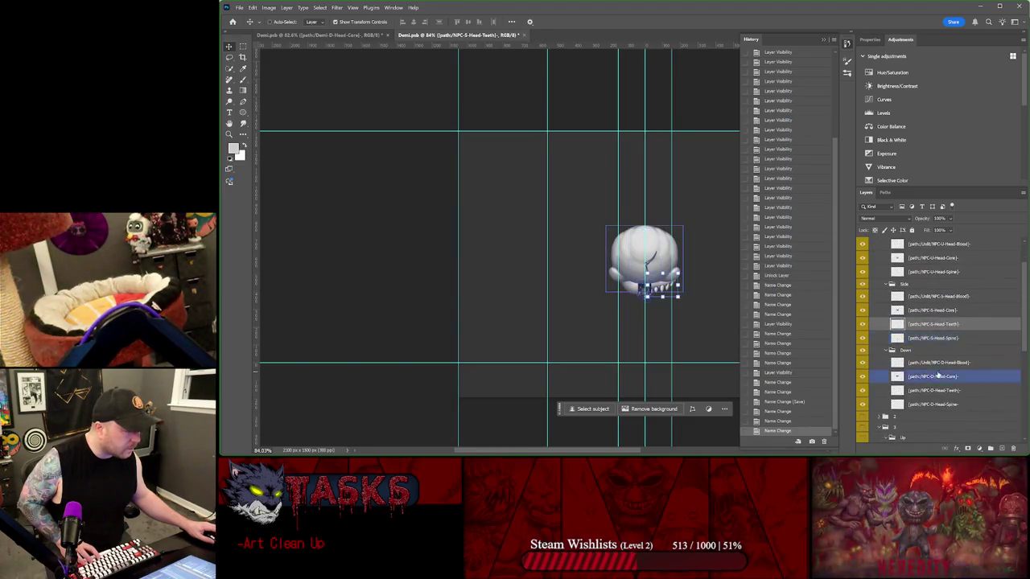
{"action": "left_click", "coordinate": [939, 406]}
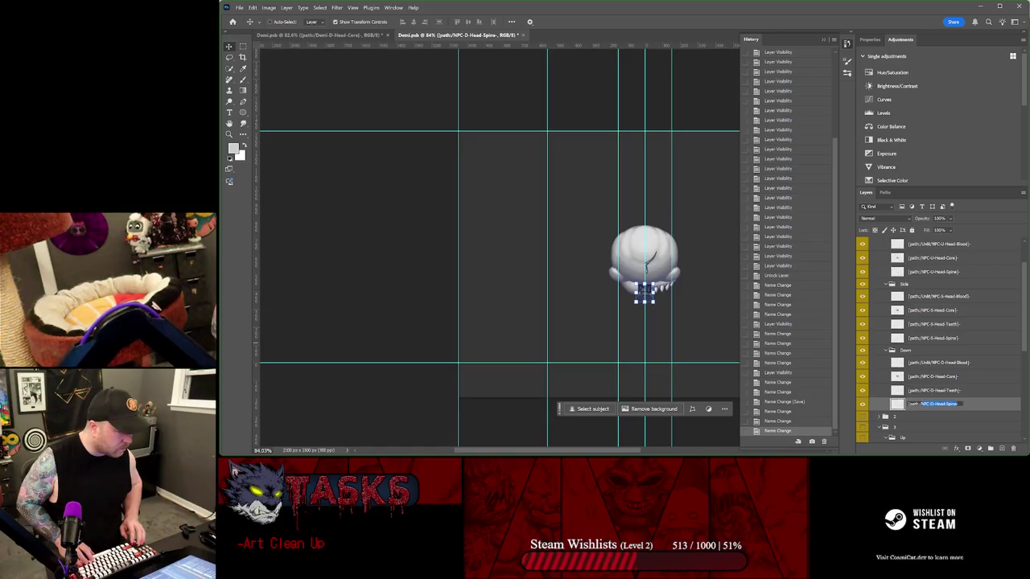
{"action": "key", "text": "End"}
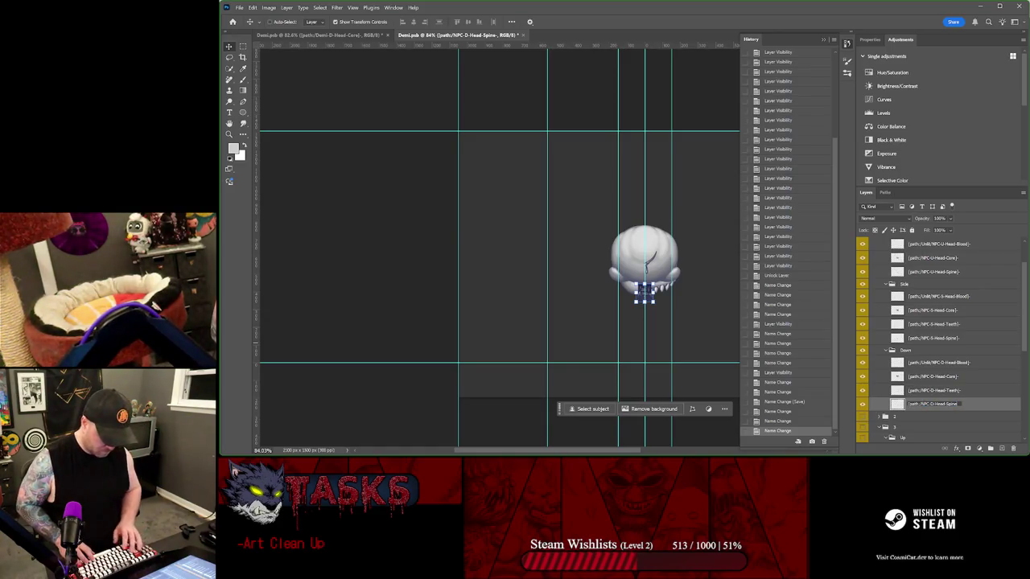
{"action": "key", "text": "ctrl+v"}
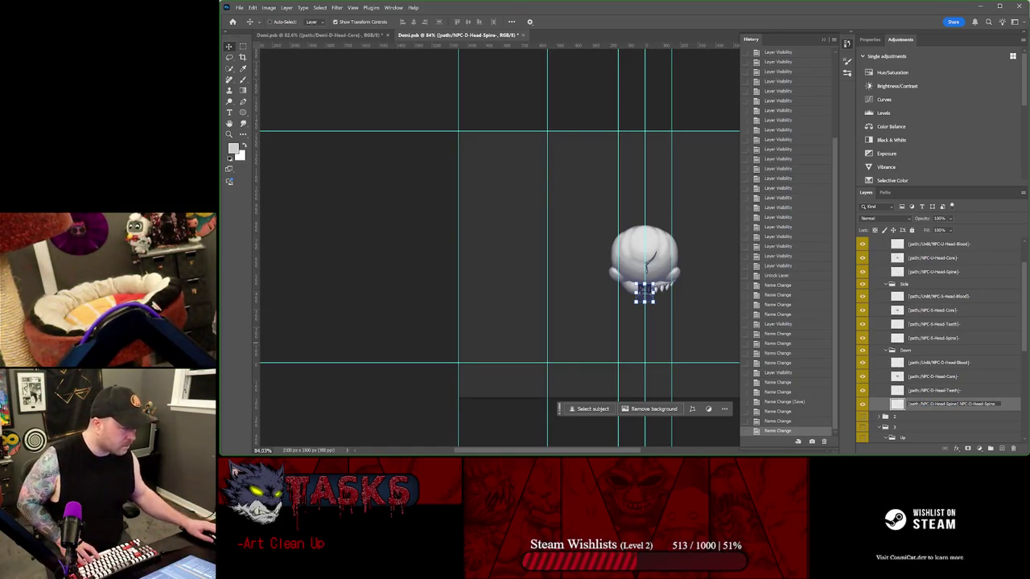
{"action": "key", "text": "shift+Tab"}
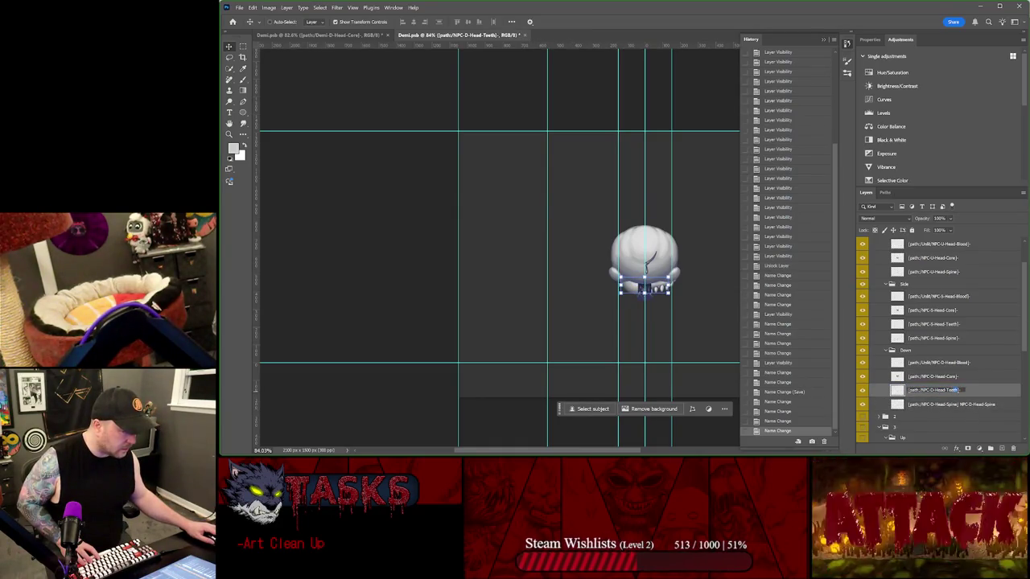
{"action": "key", "text": "End"}
{"action": "key", "text": "ctrl+shift+Left"}
{"action": "key", "text": "ctrl+shift+Left"}
{"action": "key", "text": "ctrl+shift+Left"}
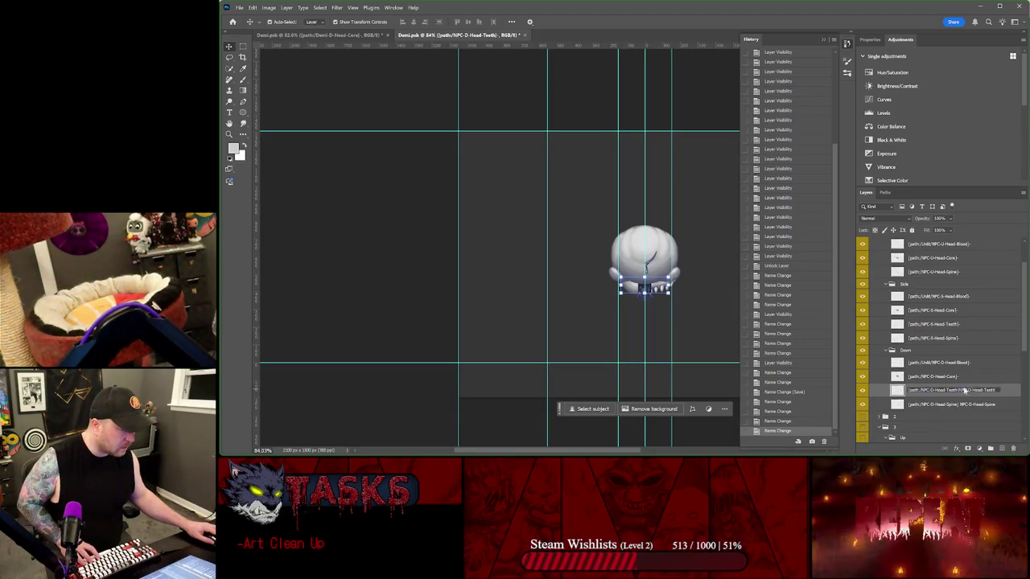
{"action": "key", "text": "shift+Tab"}
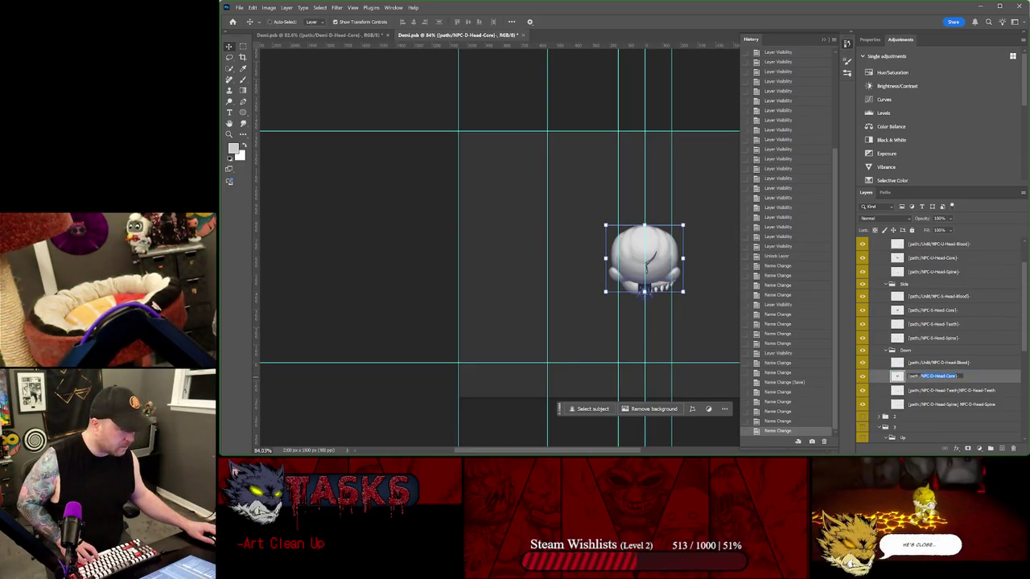
{"action": "type", "text": "NPC-D-Head-Core"}
- Strip the path prefixes from the Down group's Core, Teeth and Spine layers, leaving plain NPC-D-Head names
{"action": "key", "text": "BackSpace"}
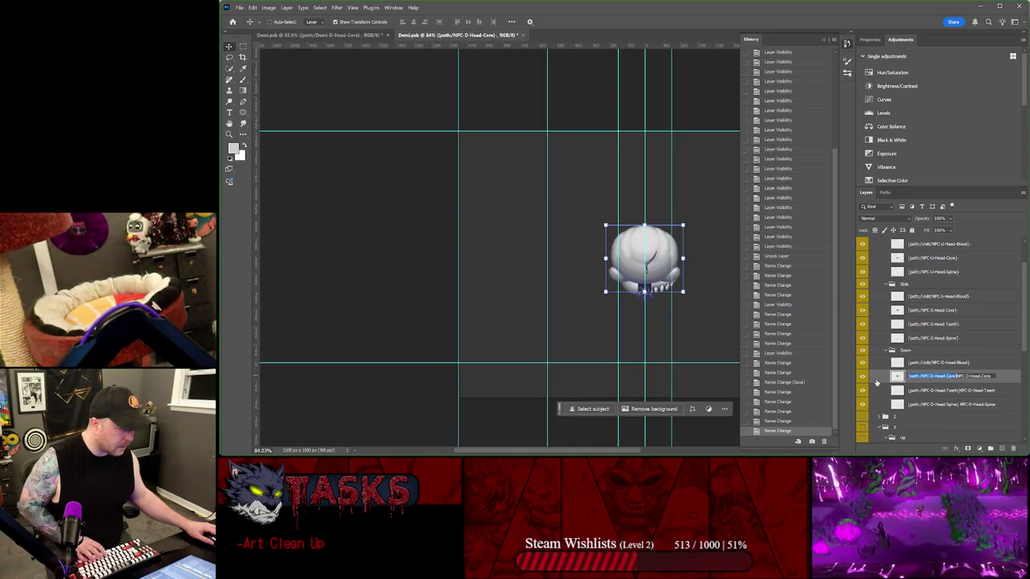
{"action": "key", "text": "Tab"}
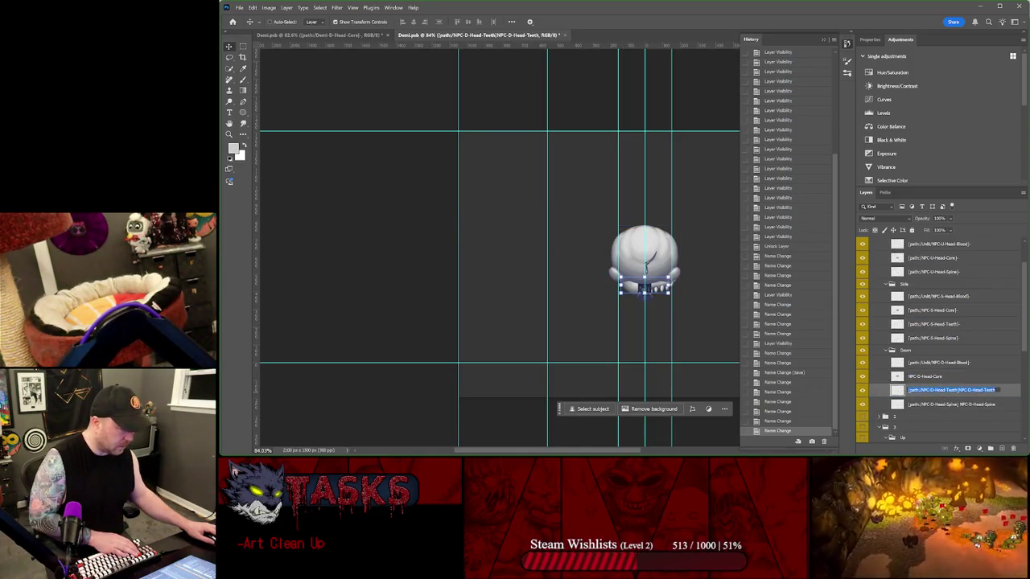
{"action": "key", "text": "BackSpace"}
{"action": "key", "text": "Tab"}
{"action": "left_click", "coordinate": [955, 406]}
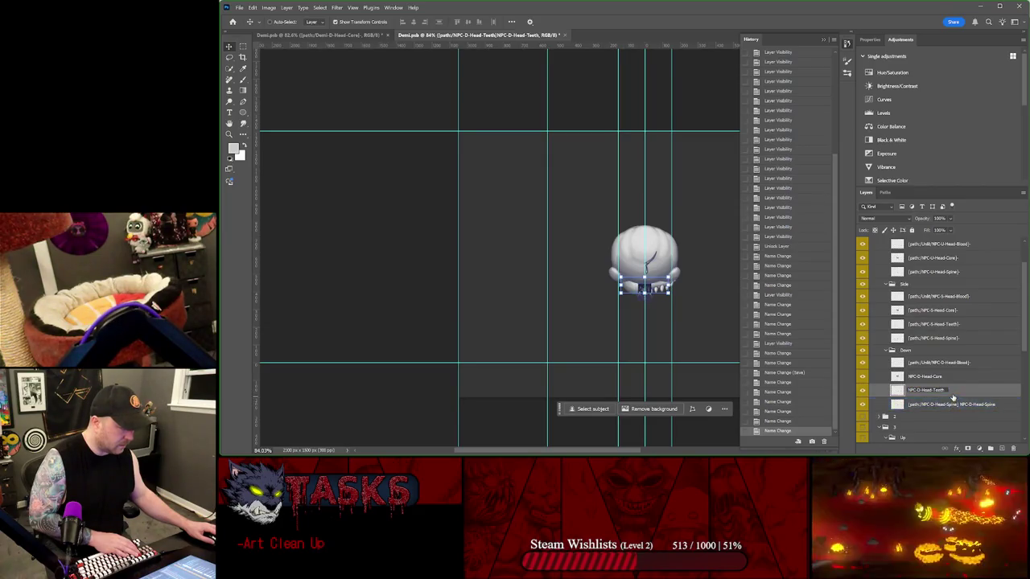
{"action": "double_click", "coordinate": [952, 392]}
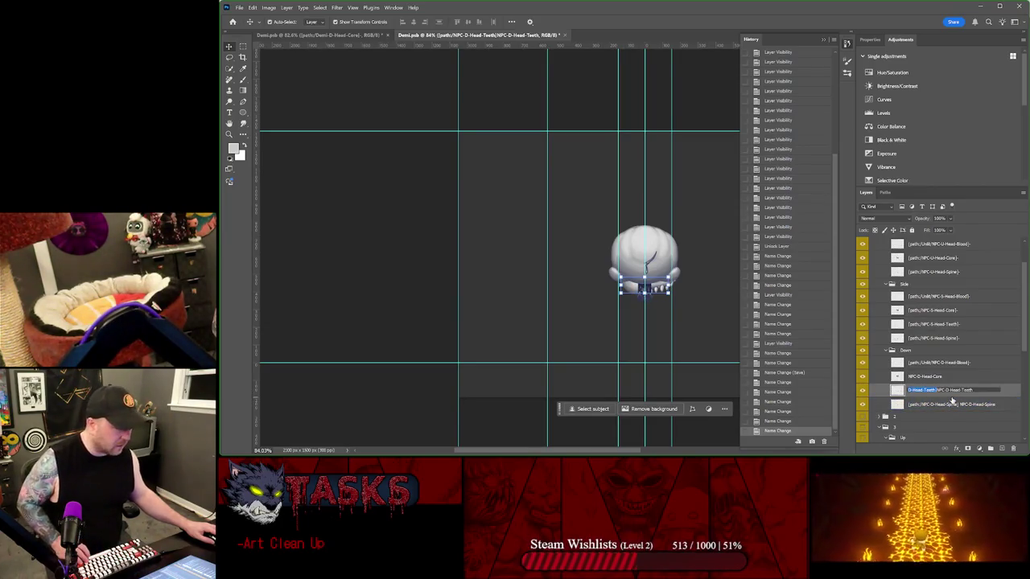
{"action": "key", "text": "BackSpace"}
{"action": "key", "text": "Tab"}
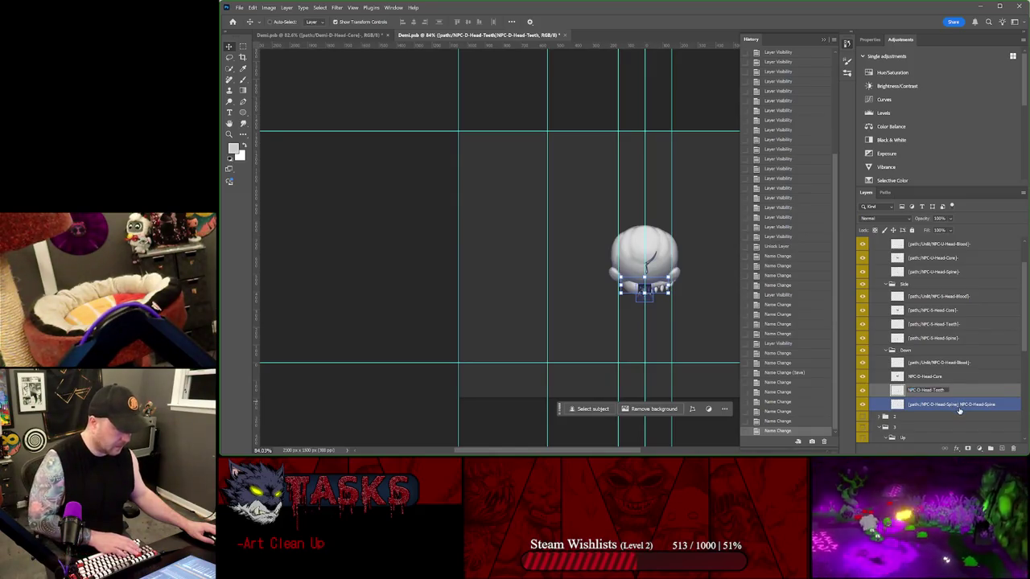
{"action": "double_click", "coordinate": [956, 405]}
{"action": "key", "text": "BackSpace"}
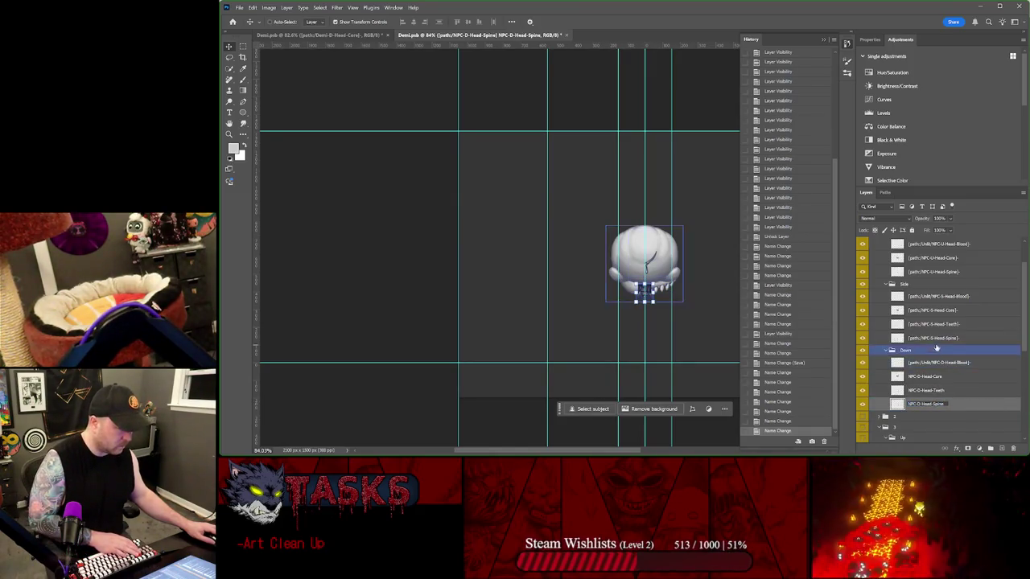
- Rename the Side group's Spine, Teeth, Core and Blood head layers
{"action": "double_click", "coordinate": [935, 337]}
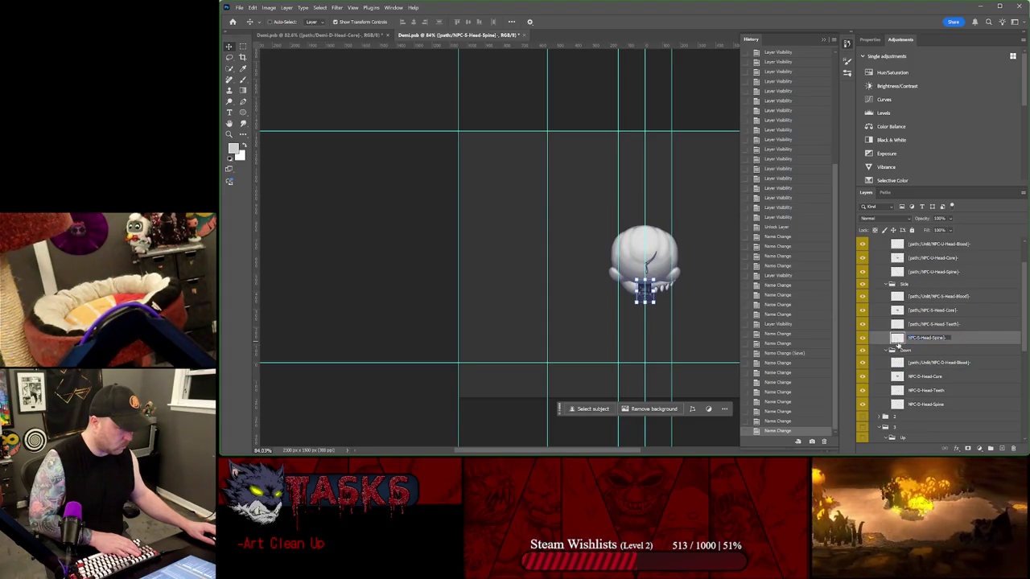
{"action": "double_click", "coordinate": [950, 323]}
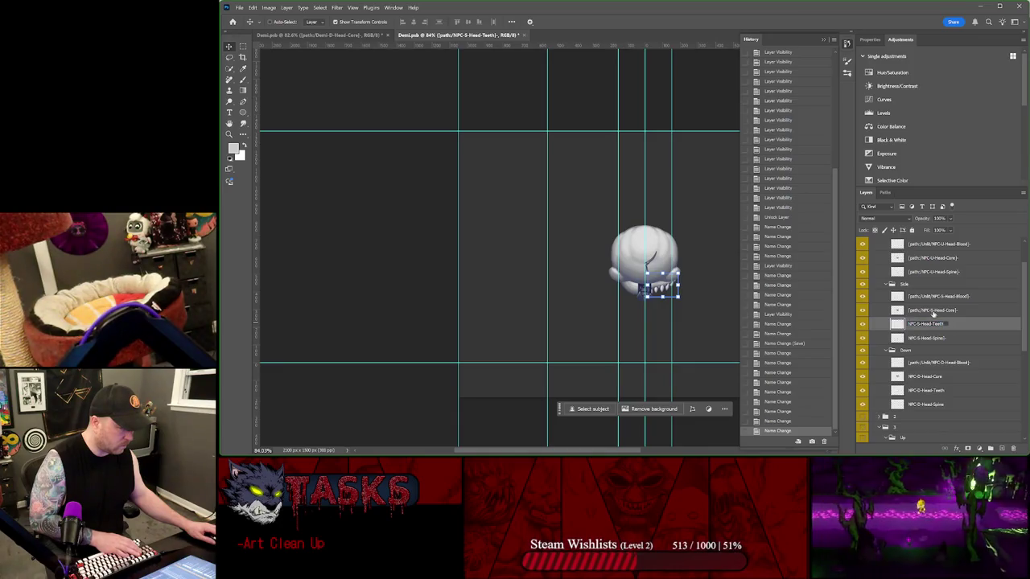
{"action": "double_click", "coordinate": [934, 312]}
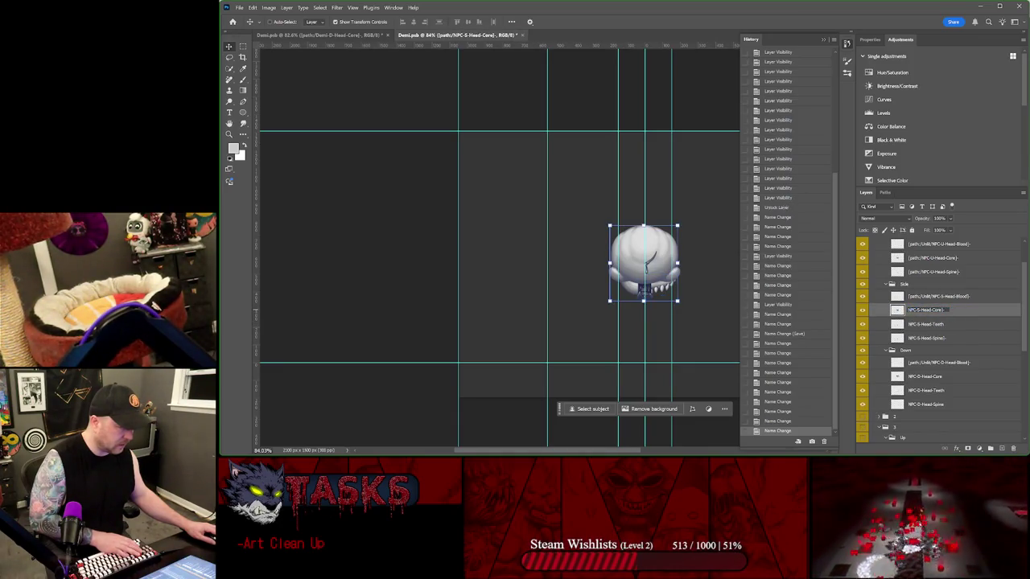
{"action": "left_click", "coordinate": [932, 296]}
{"action": "double_click", "coordinate": [931, 296]}
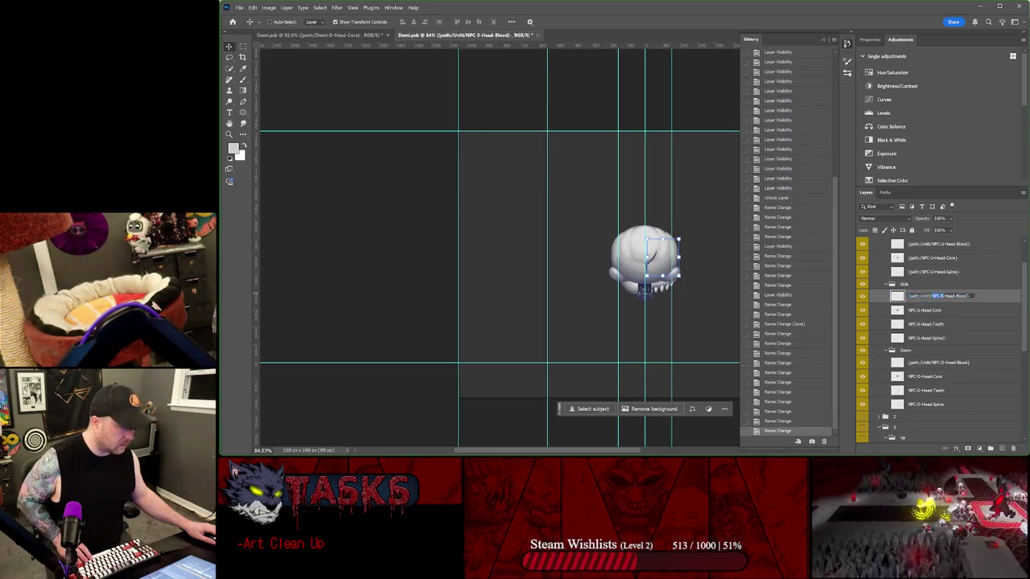
{"action": "left_click", "coordinate": [949, 285]}
- Rename the Up group's Spine, Core and Blood layers to plain NPC-U-Head names, then save Demi.psb
{"action": "scroll", "coordinate": [947, 313], "scroll_direction": "up", "scroll_amount": 1}
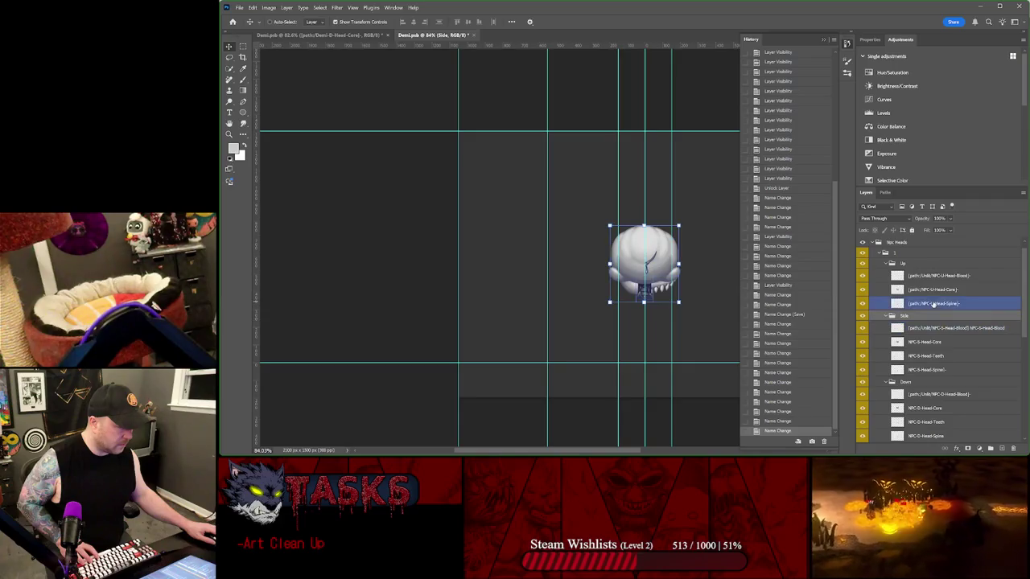
{"action": "double_click", "coordinate": [933, 302]}
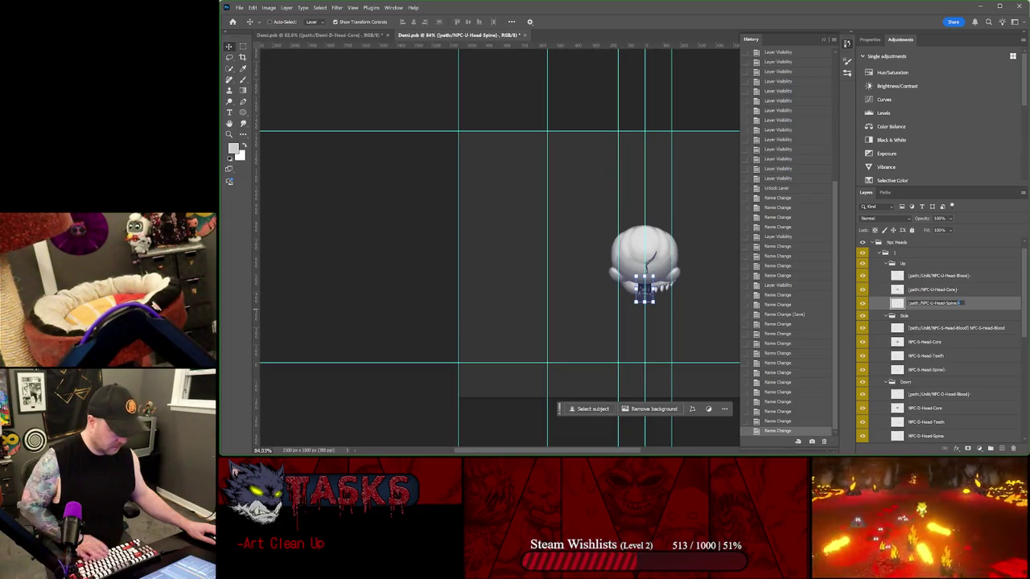
{"action": "key", "text": "BackSpace"}
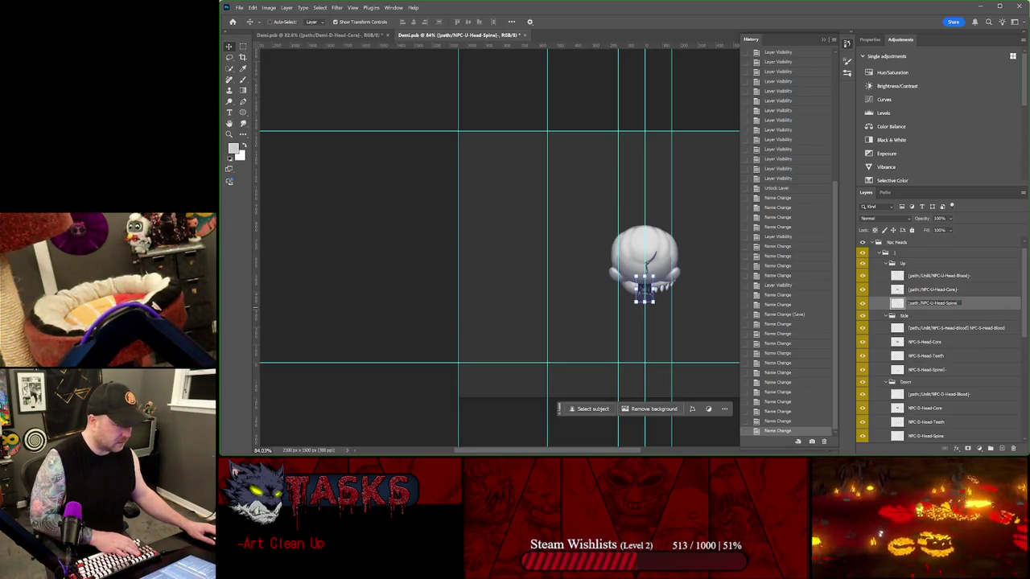
{"action": "key", "text": "BackSpace"}
{"action": "key", "text": "shift+Tab"}
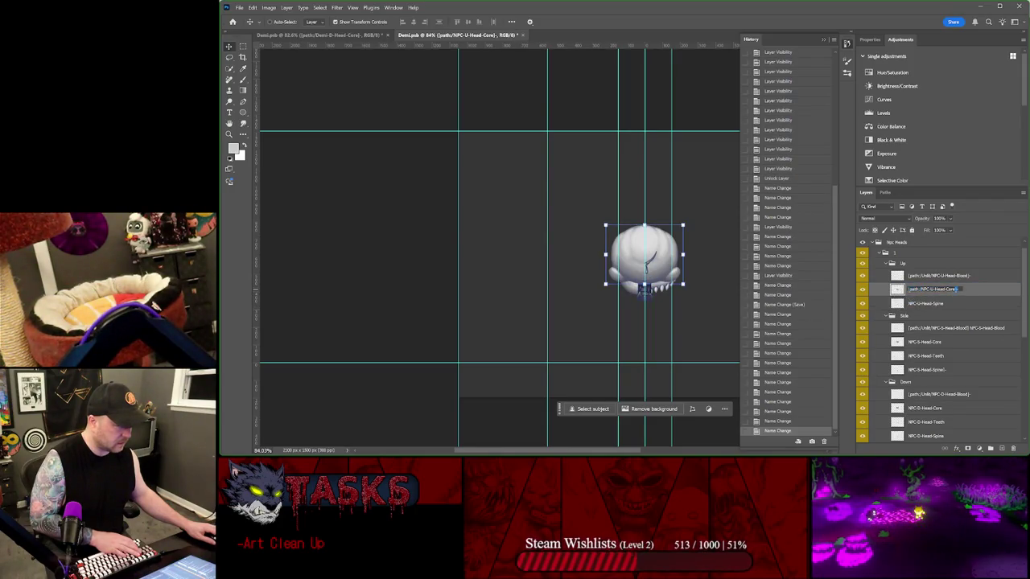
{"action": "key", "text": "BackSpace"}
{"action": "key", "text": "shift+Tab"}
{"action": "key", "text": "End"}
{"action": "key", "text": "ctrl+shift+Left"}
{"action": "key", "text": "ctrl+shift+Left"}
{"action": "key", "text": "ctrl+shift+Left"}
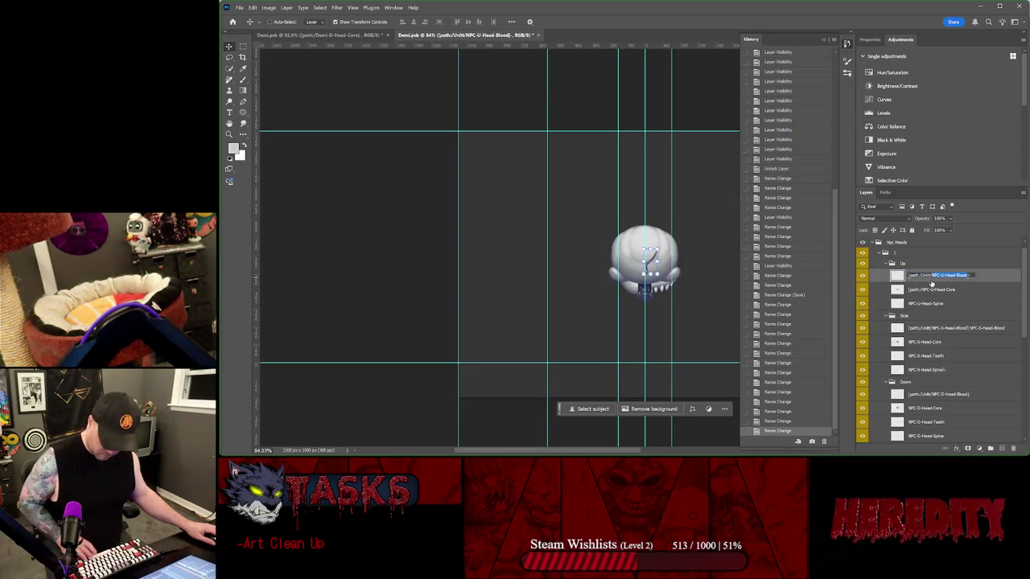
{"action": "key", "text": "End"}
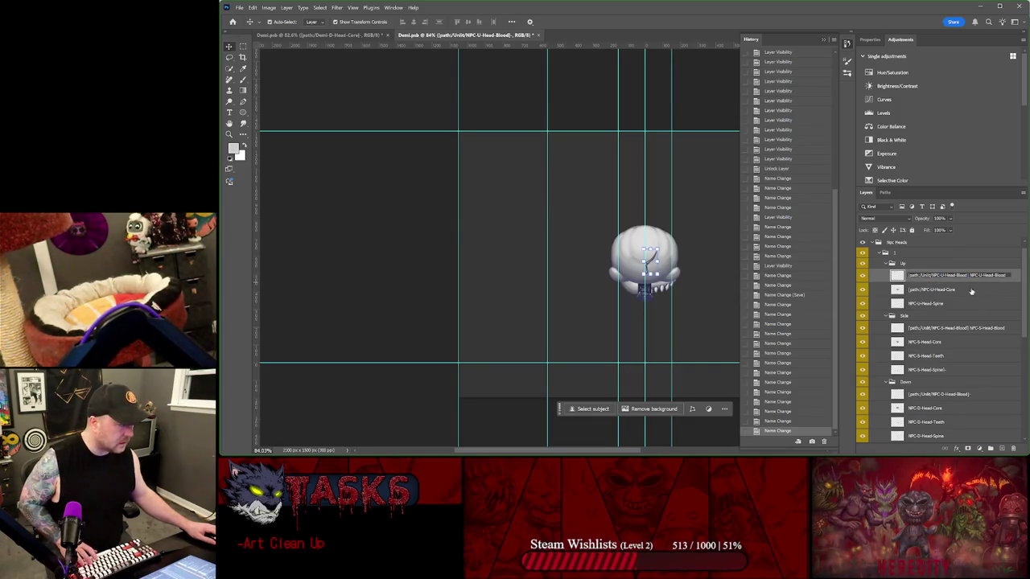
{"action": "left_click", "coordinate": [965, 303]}
{"action": "key", "text": "ctrl+s"}
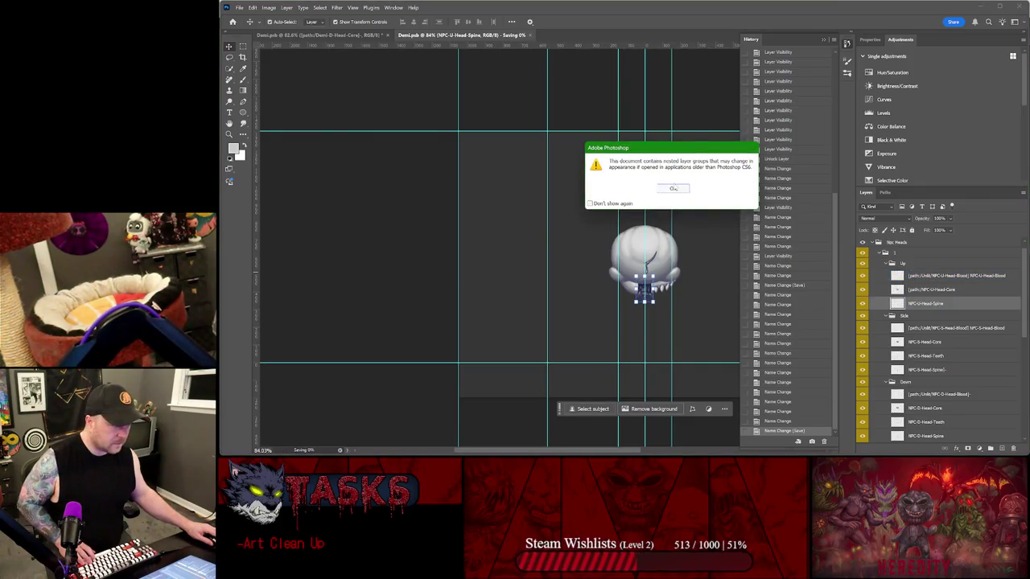
- Dismiss the nested-groups save warning and run the PhotoshopToSpine export on Demi.psb with current settings
{"action": "left_click", "coordinate": [676, 190]}
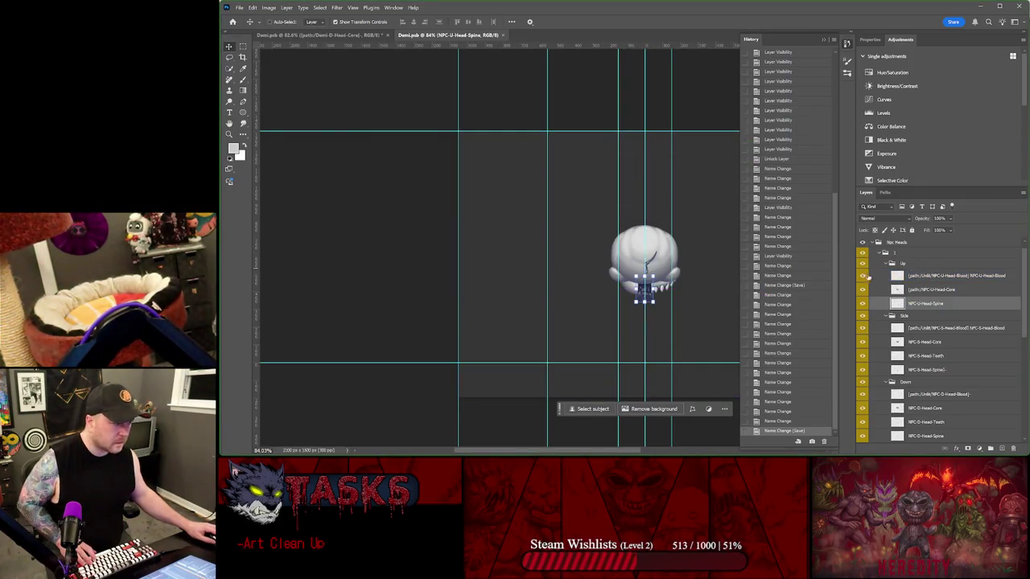
{"action": "left_click", "coordinate": [887, 254]}
{"action": "left_click", "coordinate": [238, 7]}
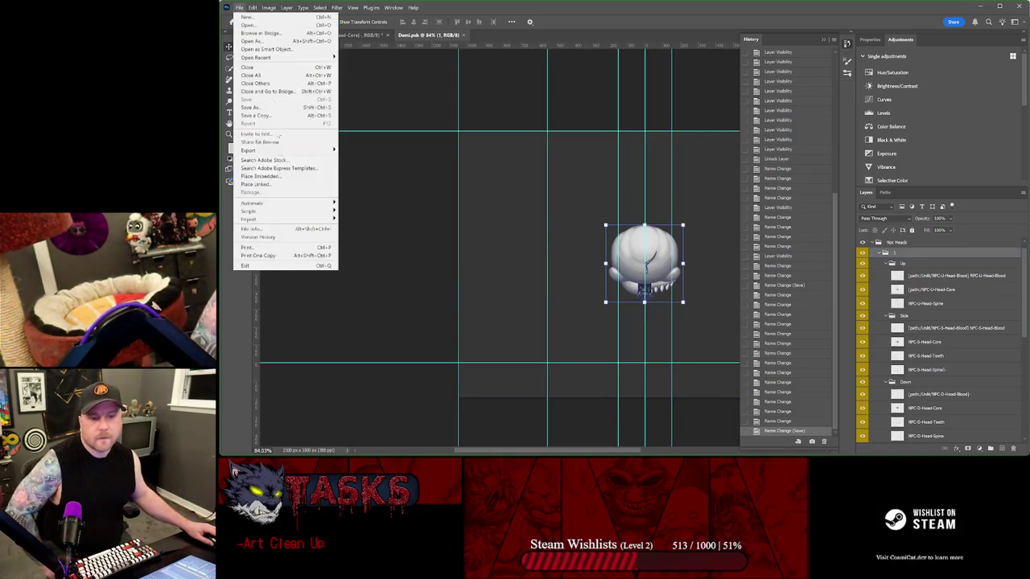
{"action": "mouse_move", "coordinate": [266, 210]}
{"action": "left_click", "coordinate": [370, 274]}
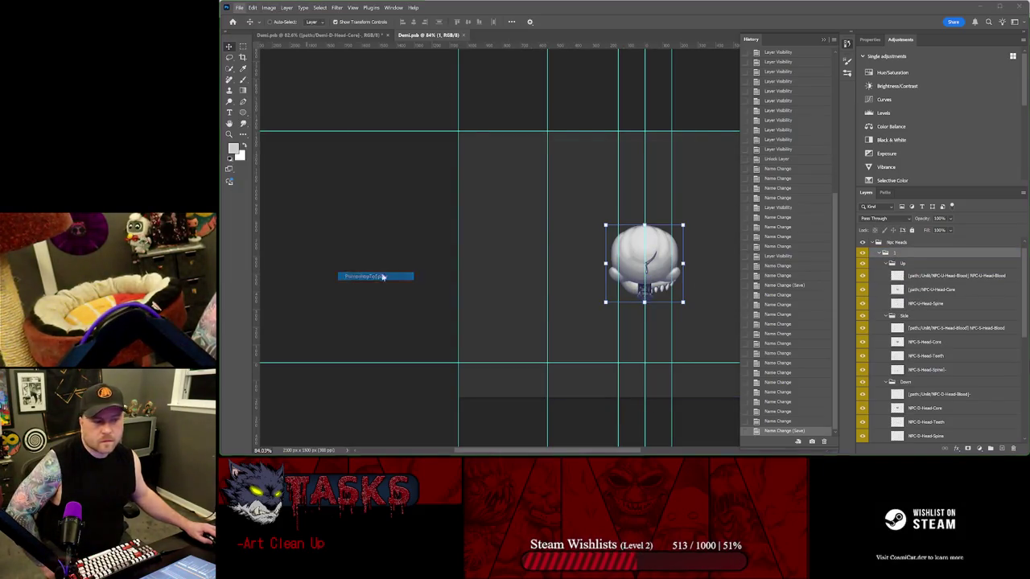
{"action": "left_click", "coordinate": [656, 291]}
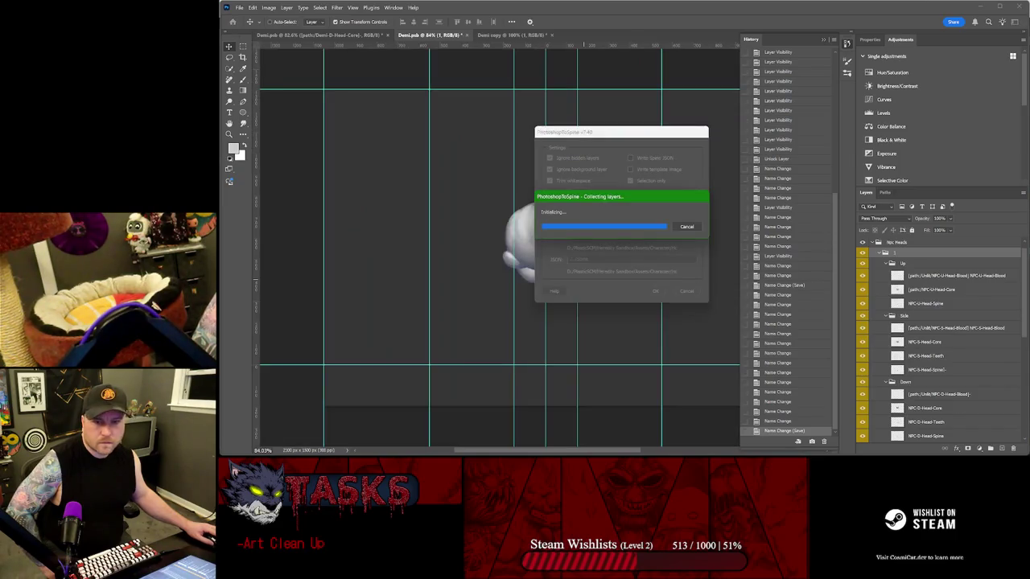
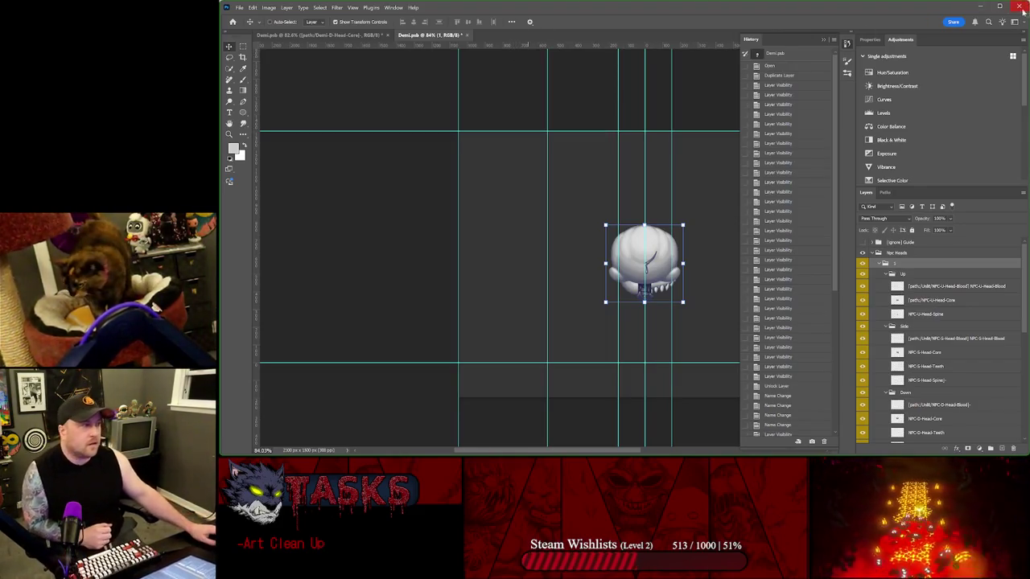
- Minimize Photoshop and bring Spine with the Horrder skeleton to the front
{"action": "left_click", "coordinate": [982, 6]}
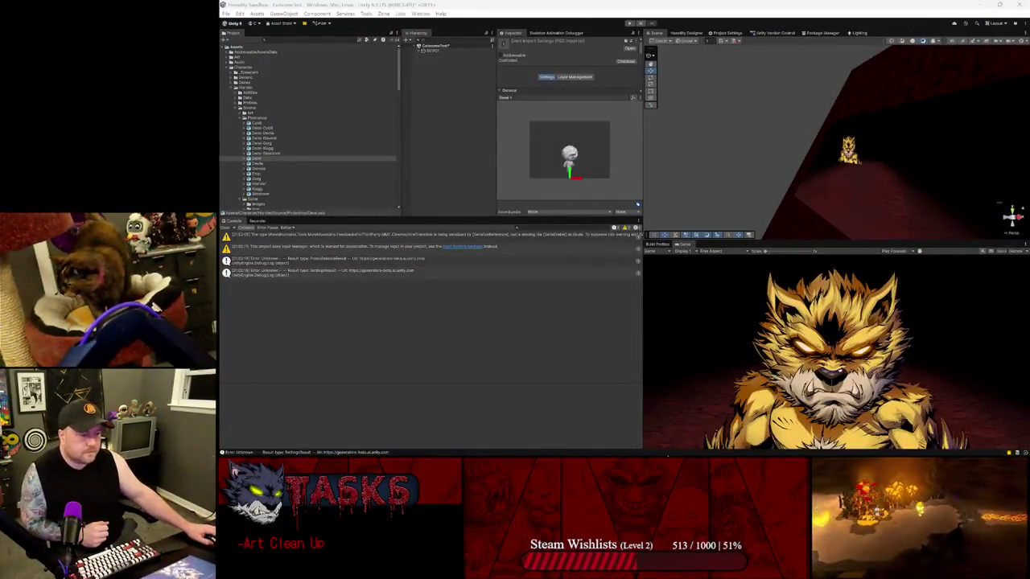
{"action": "left_click", "coordinate": [720, 448]}
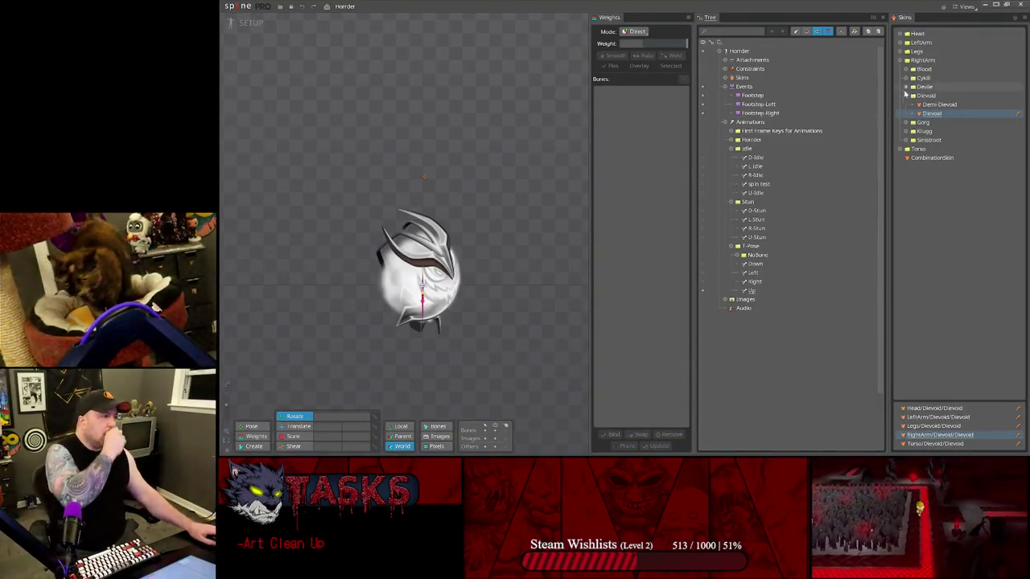
- Create a new folder named NPC inside the Head skins group
{"action": "left_click", "coordinate": [901, 34]}
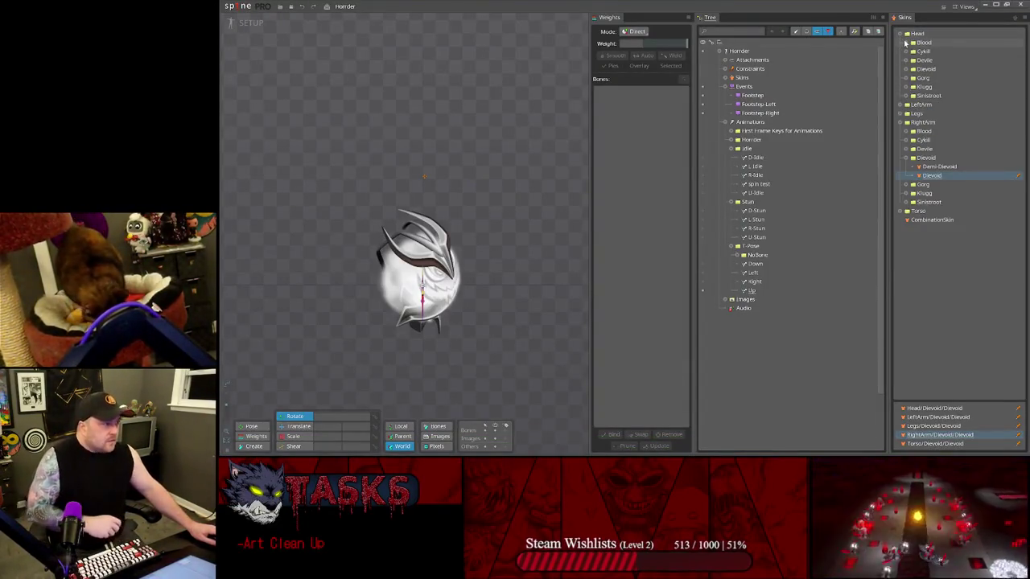
{"action": "left_click", "coordinate": [915, 34]}
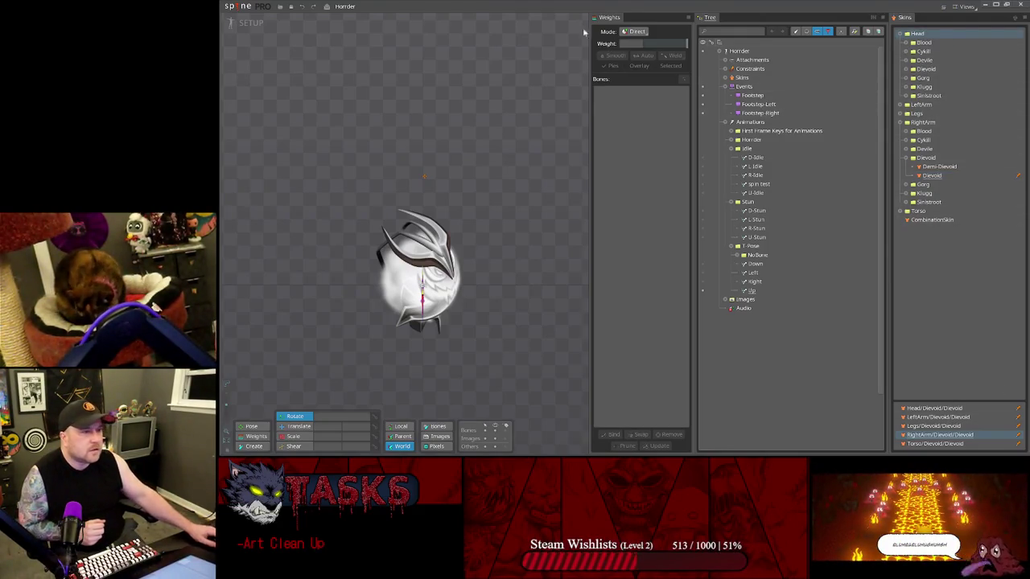
{"action": "left_click", "coordinate": [725, 77]}
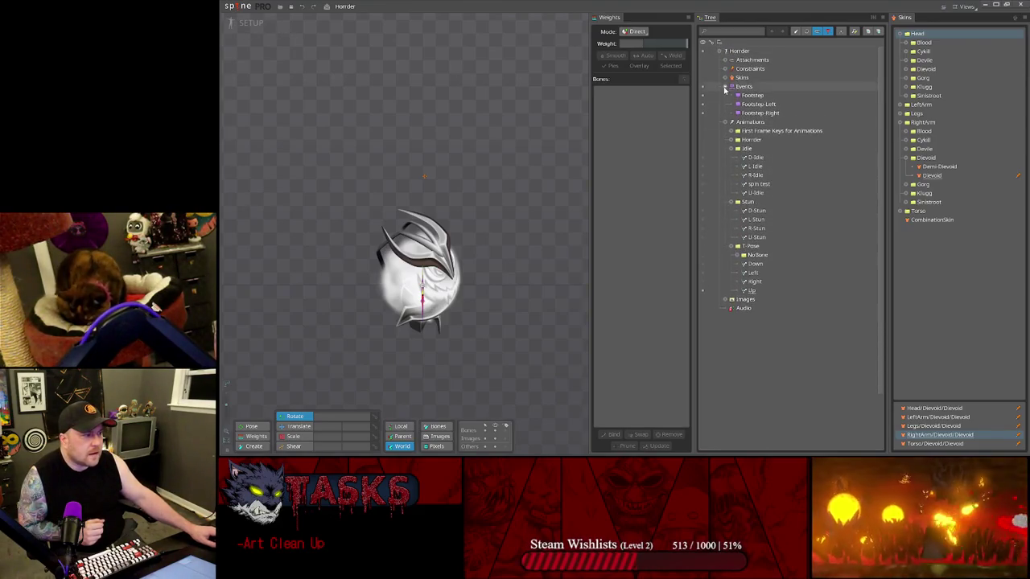
{"action": "left_click", "coordinate": [731, 86]}
{"action": "left_click", "coordinate": [748, 86]}
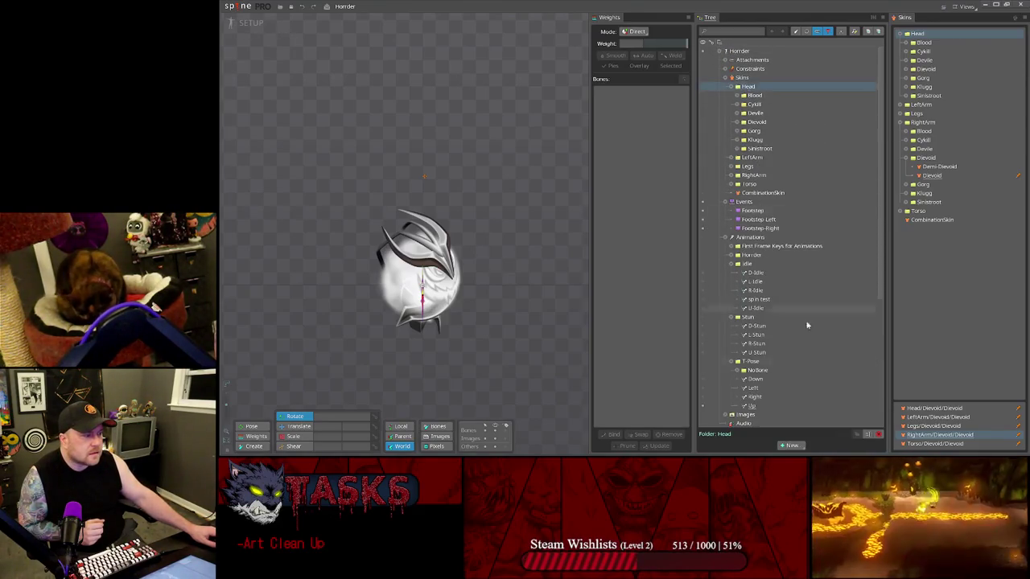
{"action": "left_click", "coordinate": [795, 424]}
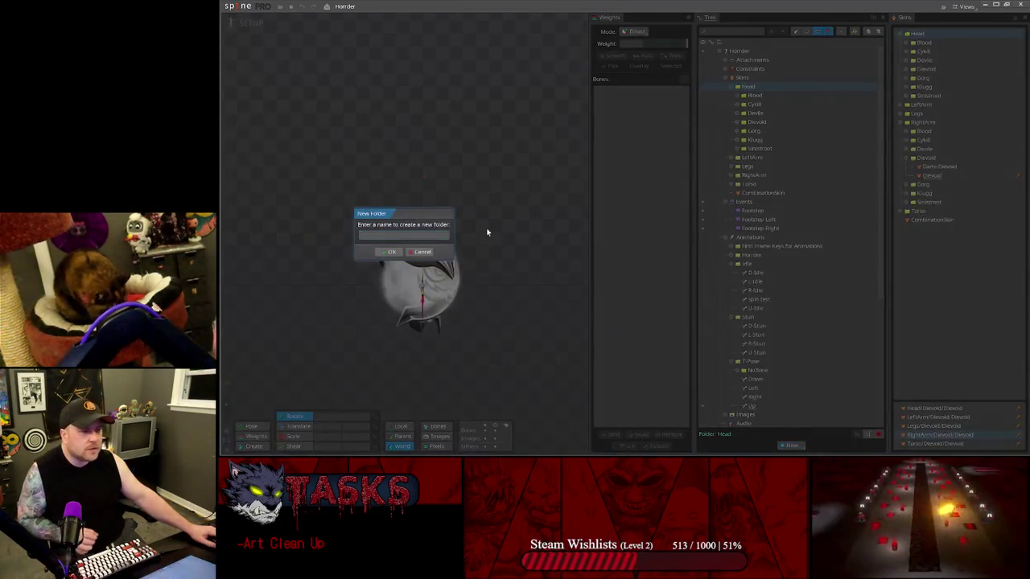
{"action": "type", "text": "NPC"}
{"action": "left_click", "coordinate": [389, 251]}
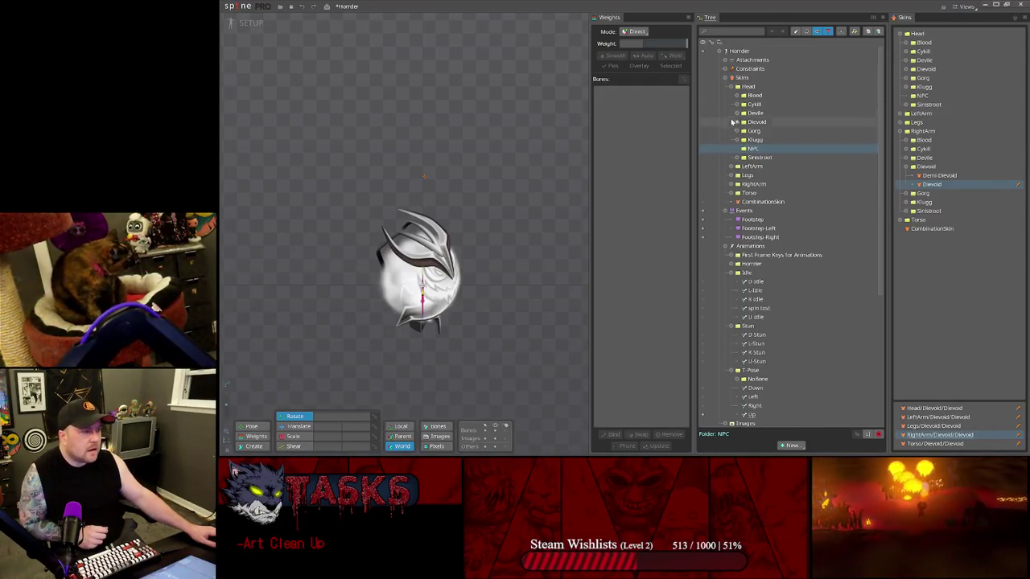
- Duplicate the Head/Blood/Demi-Blood skin
{"action": "left_click", "coordinate": [737, 96]}
{"action": "left_click", "coordinate": [769, 113]}
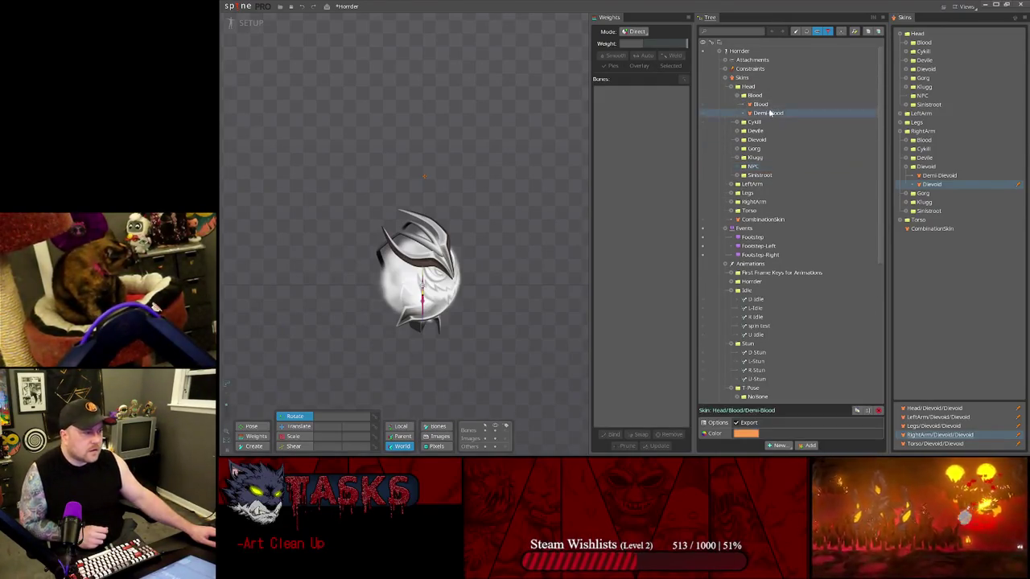
{"action": "left_click", "coordinate": [867, 411]}
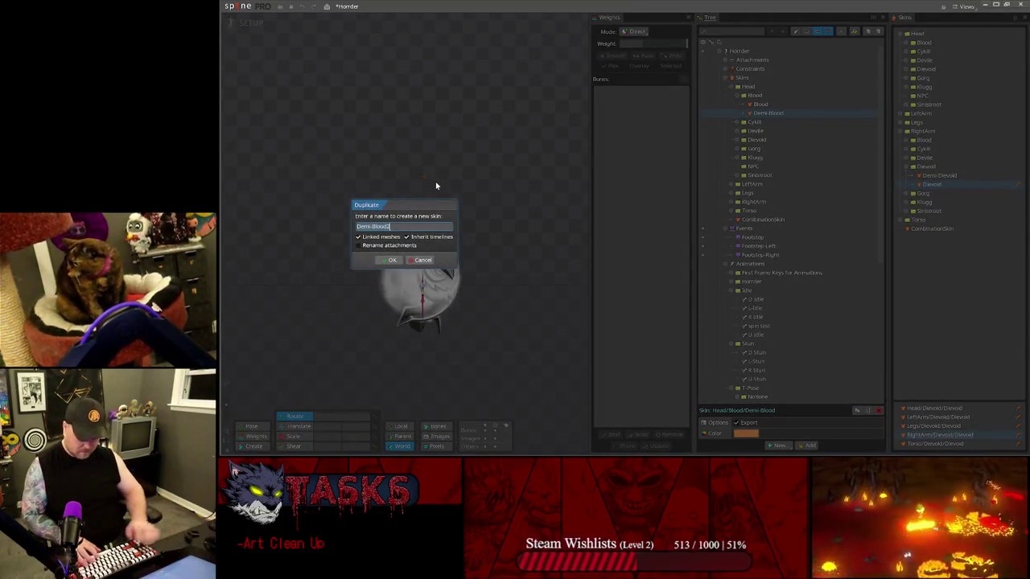
- Name the duplicated skin Npc and move it into the Head/NPC folder
{"action": "type", "text": "Npc"}
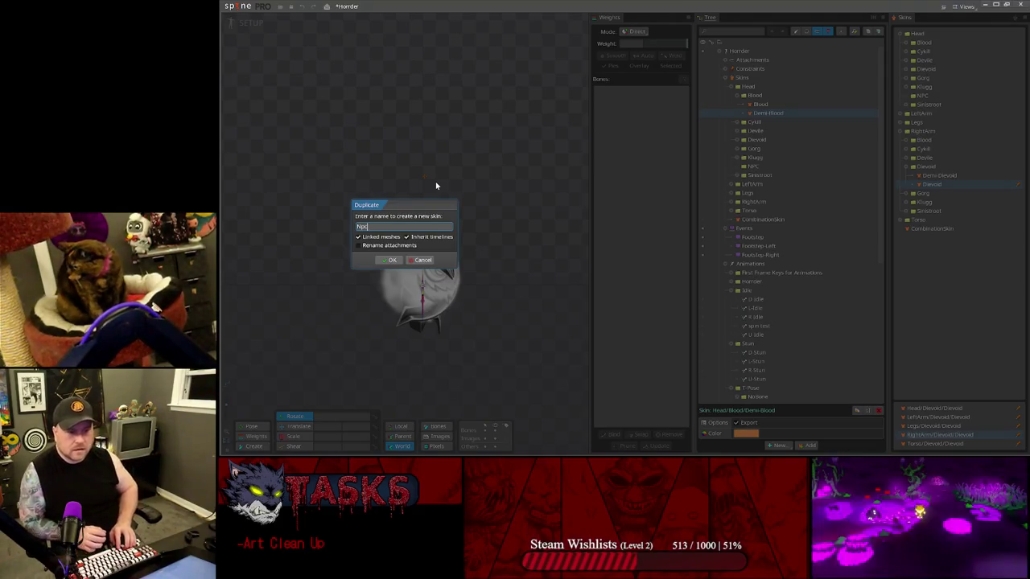
{"action": "key", "text": "Return"}
{"action": "left_click_drag", "start_coordinate": [756, 119], "coordinate": [754, 205]}
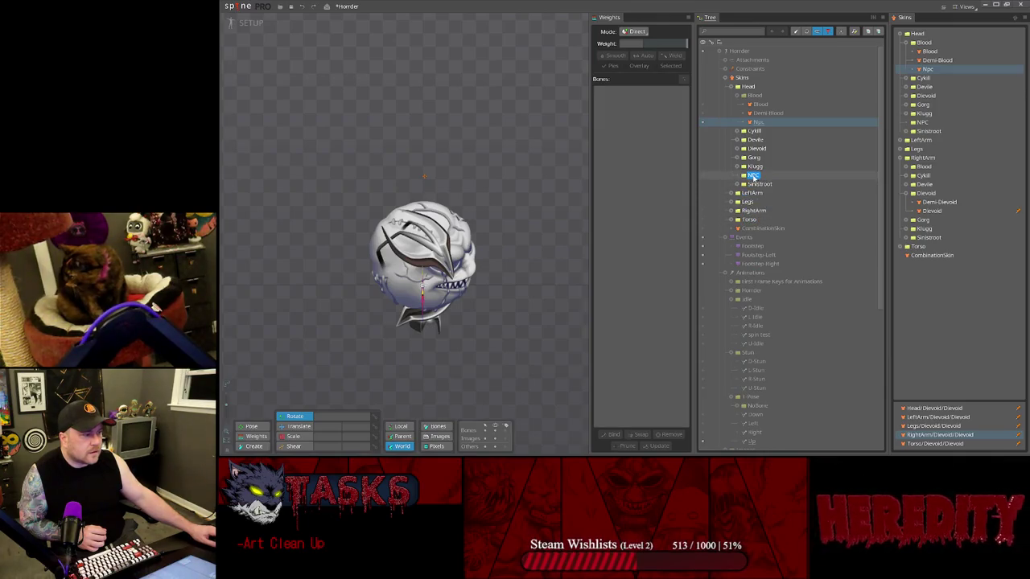
{"action": "left_click_drag", "start_coordinate": [763, 240], "coordinate": [753, 167]}
{"action": "left_click", "coordinate": [737, 95]}
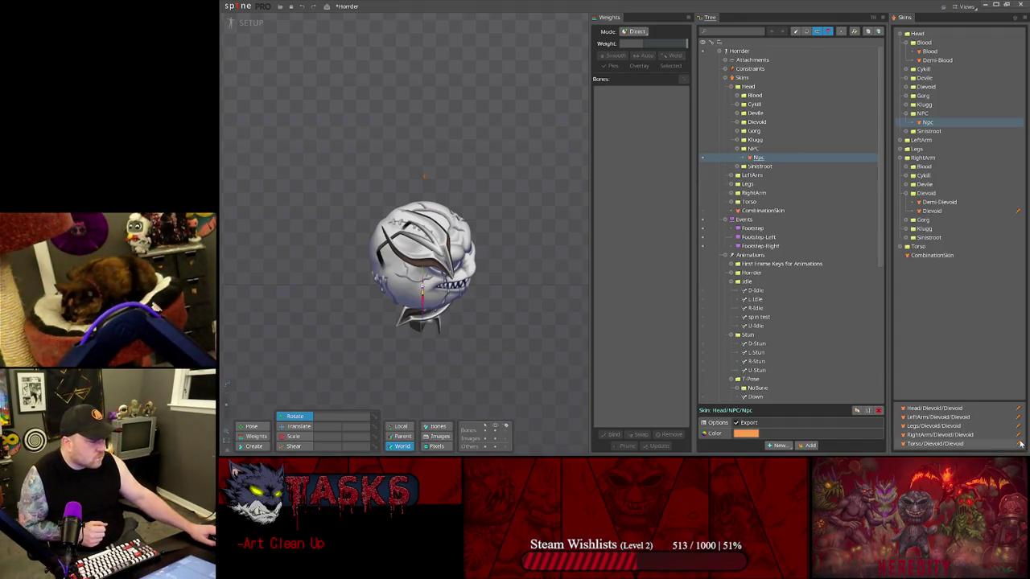
- Deactivate the currently active skins and expand the RightArm Blood folder
{"action": "left_click", "coordinate": [1018, 408]}
{"action": "left_click", "coordinate": [1017, 408]}
{"action": "left_click", "coordinate": [1018, 408]}
{"action": "left_click", "coordinate": [1018, 407]}
{"action": "left_click", "coordinate": [1017, 408]}
{"action": "left_click", "coordinate": [906, 193]}
{"action": "left_click", "coordinate": [907, 167]}
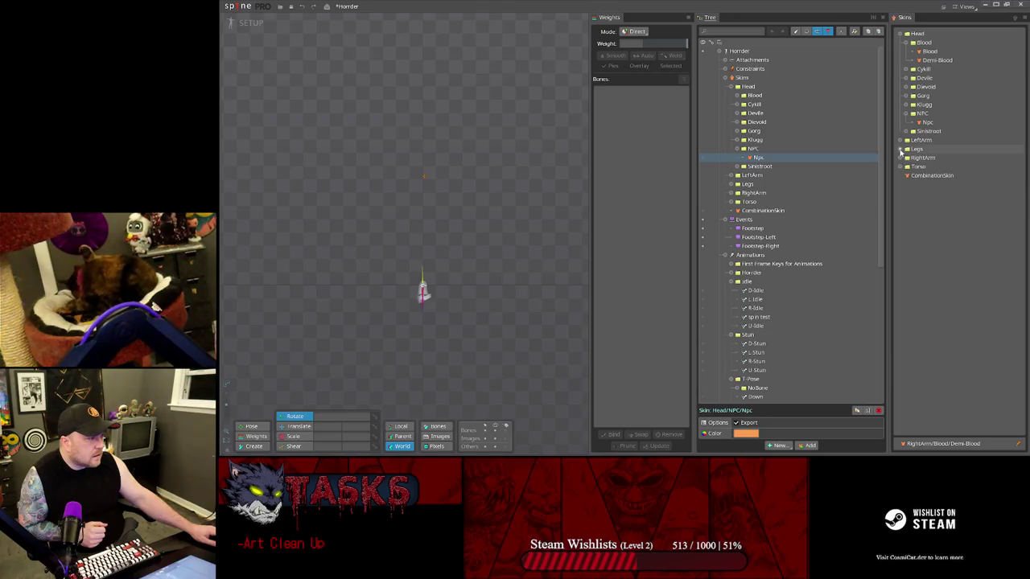
- Activate the Demi-Blood skins for the Torso, Legs and arm groups
{"action": "double_click", "coordinate": [932, 175]}
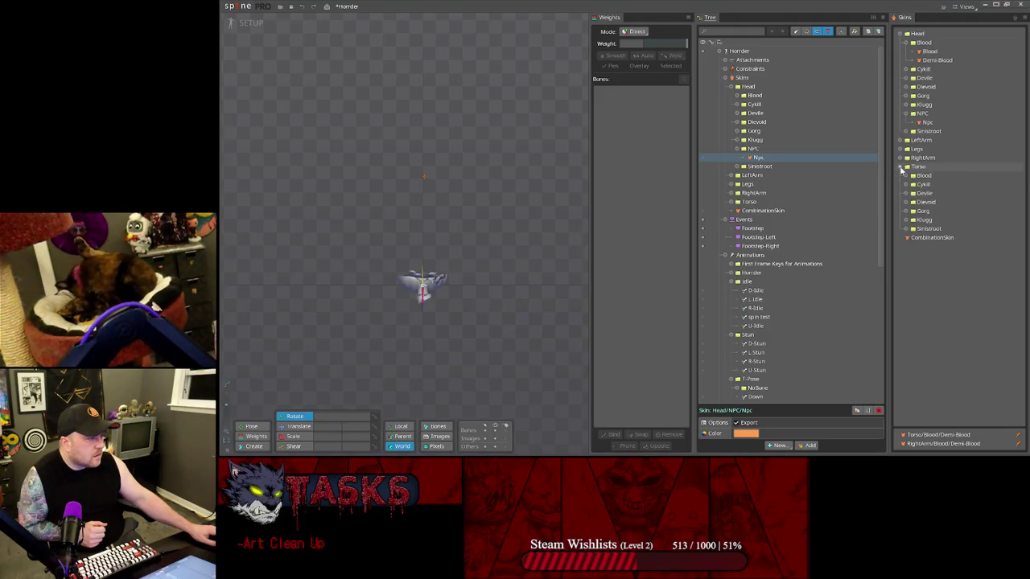
{"action": "left_click", "coordinate": [900, 150]}
{"action": "left_click", "coordinate": [1017, 178]}
{"action": "left_click", "coordinate": [901, 140]}
{"action": "left_click", "coordinate": [905, 150]}
{"action": "left_click", "coordinate": [899, 140]}
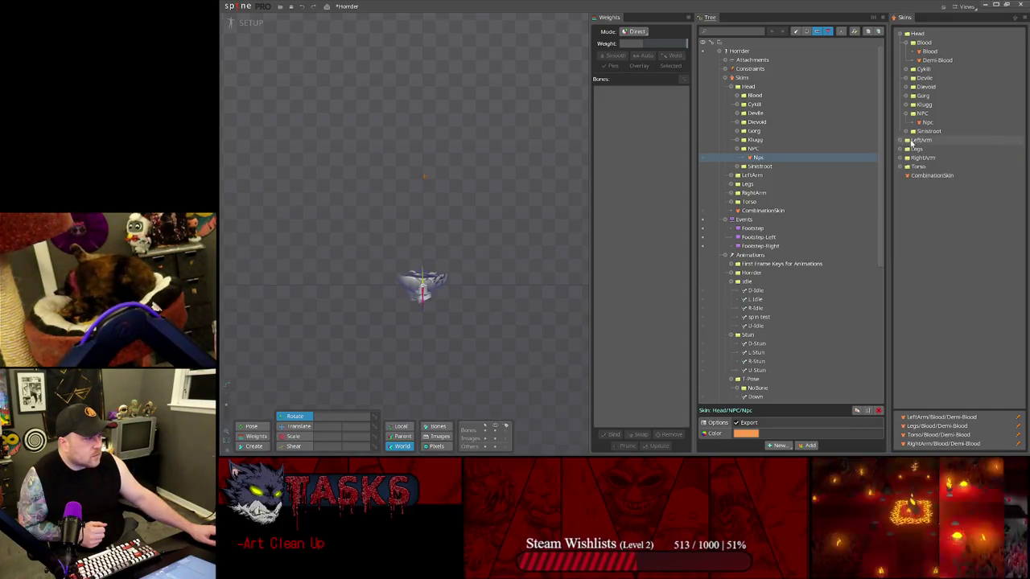
- Preview the Demi-Blood head, then show the head with the Head/NPC/Npc skin
{"action": "left_click", "coordinate": [944, 62]}
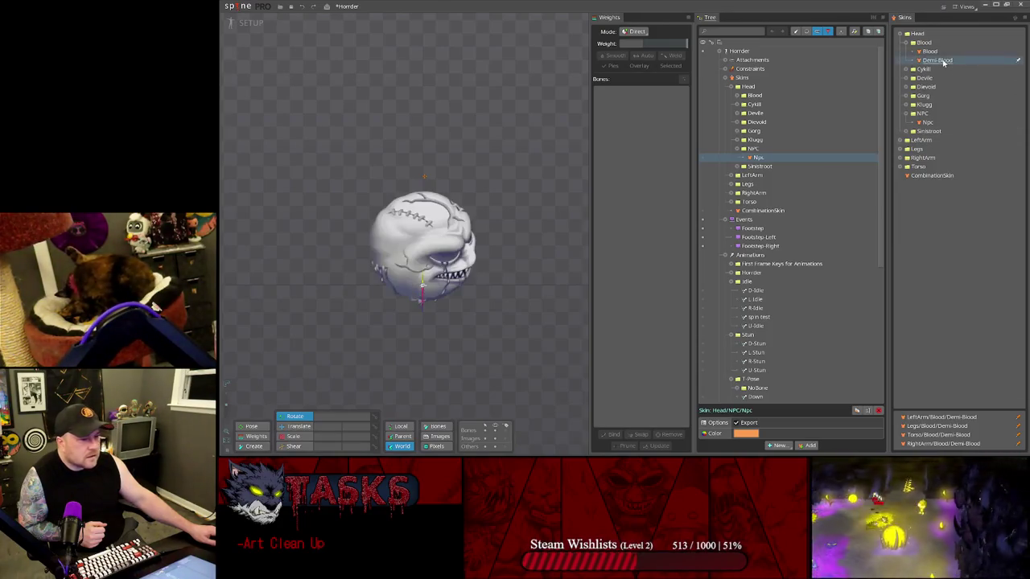
{"action": "left_click", "coordinate": [943, 62]}
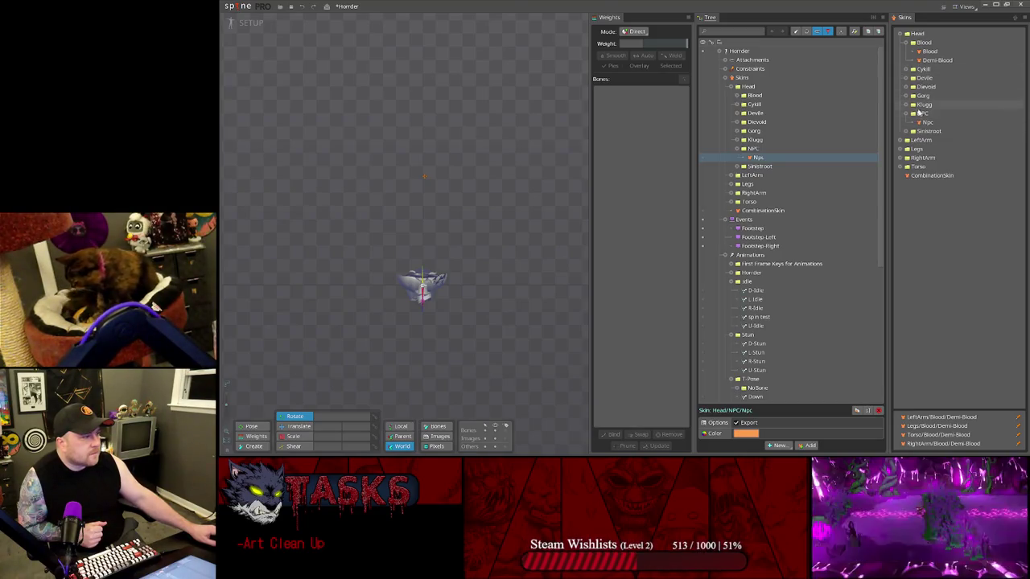
{"action": "left_click", "coordinate": [927, 123]}
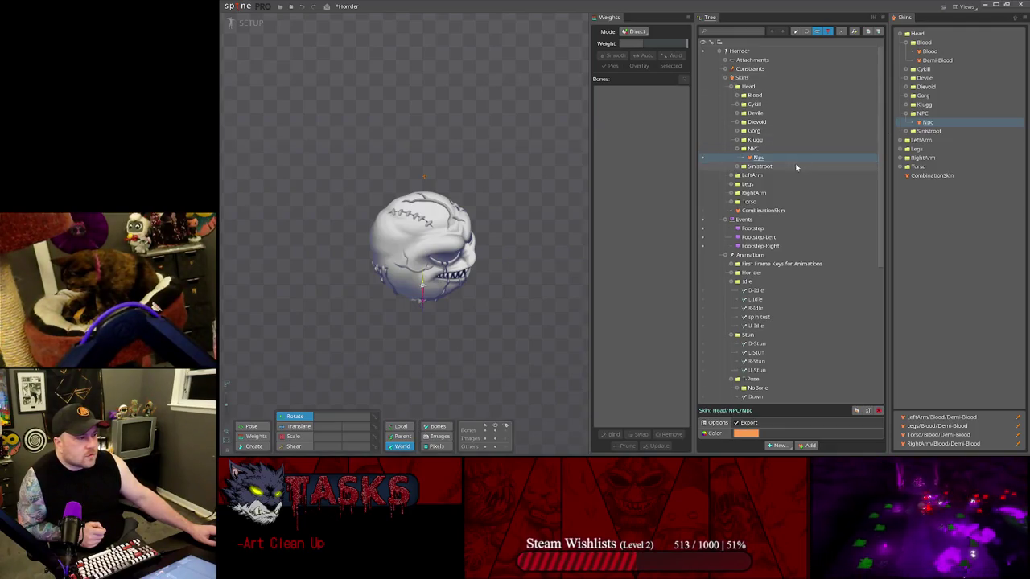
- List attachments in the tree, expand the side head slots, and show Demi-S-Head-Core with Weights Overlay
{"action": "left_click", "coordinate": [826, 33]}
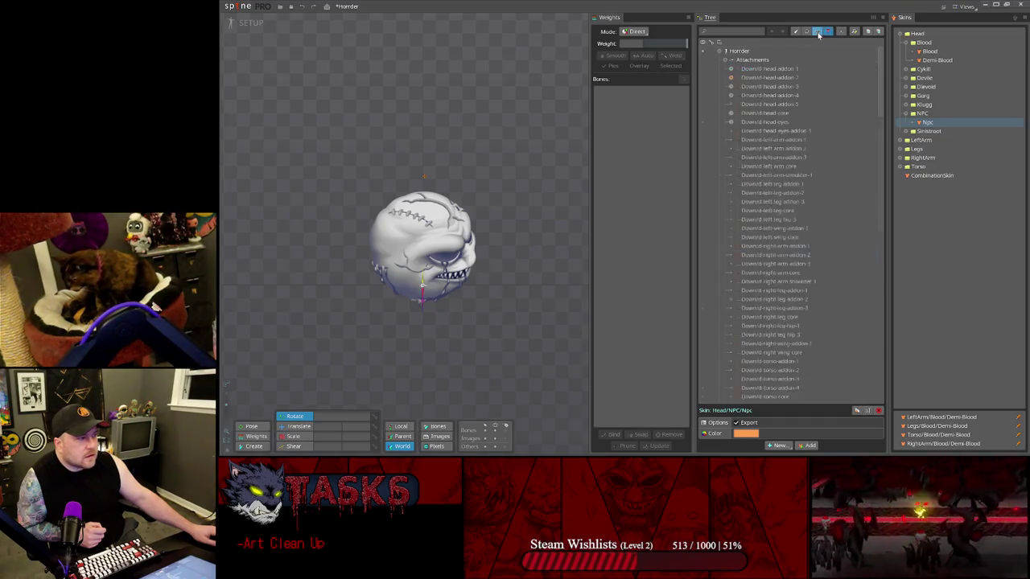
{"action": "left_click", "coordinate": [818, 35]}
{"action": "left_click", "coordinate": [829, 33]}
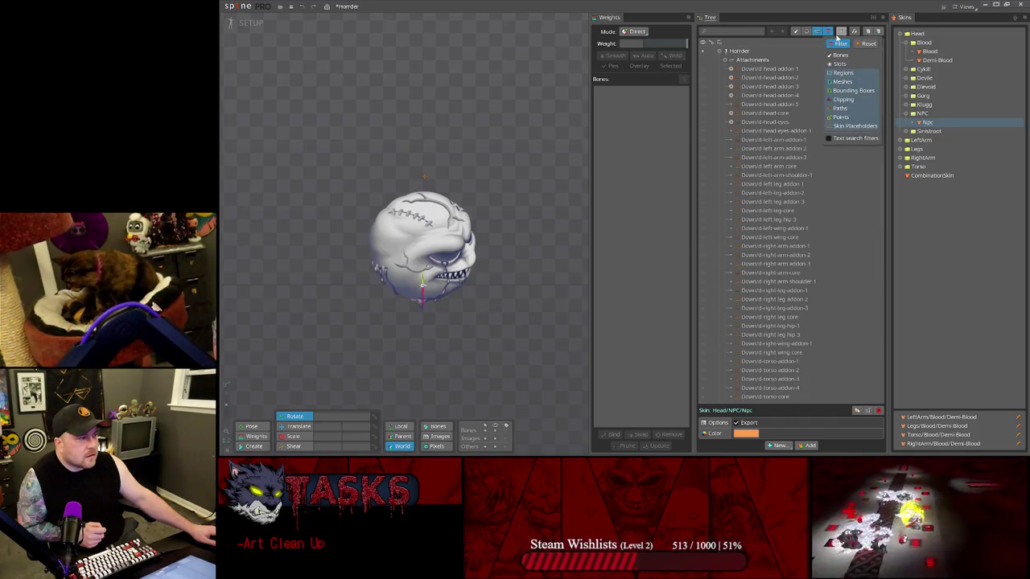
{"action": "scroll", "coordinate": [725, 198], "scroll_direction": "down", "scroll_amount": 5}
{"action": "scroll", "coordinate": [725, 198], "scroll_direction": "down", "scroll_amount": 5}
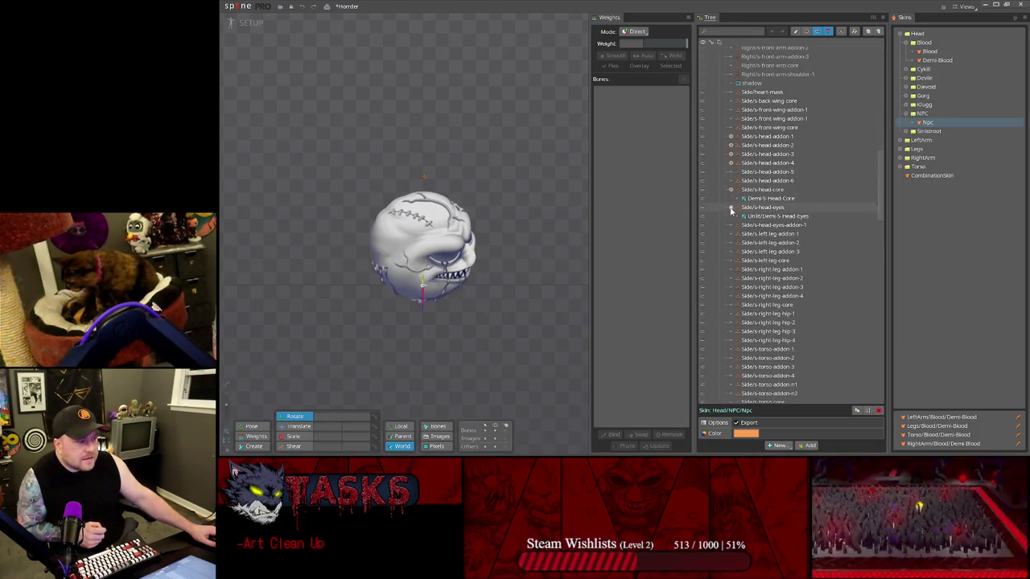
{"action": "left_click", "coordinate": [731, 162]}
{"action": "left_click", "coordinate": [731, 154]}
{"action": "left_click", "coordinate": [731, 145]}
{"action": "left_click", "coordinate": [731, 136]}
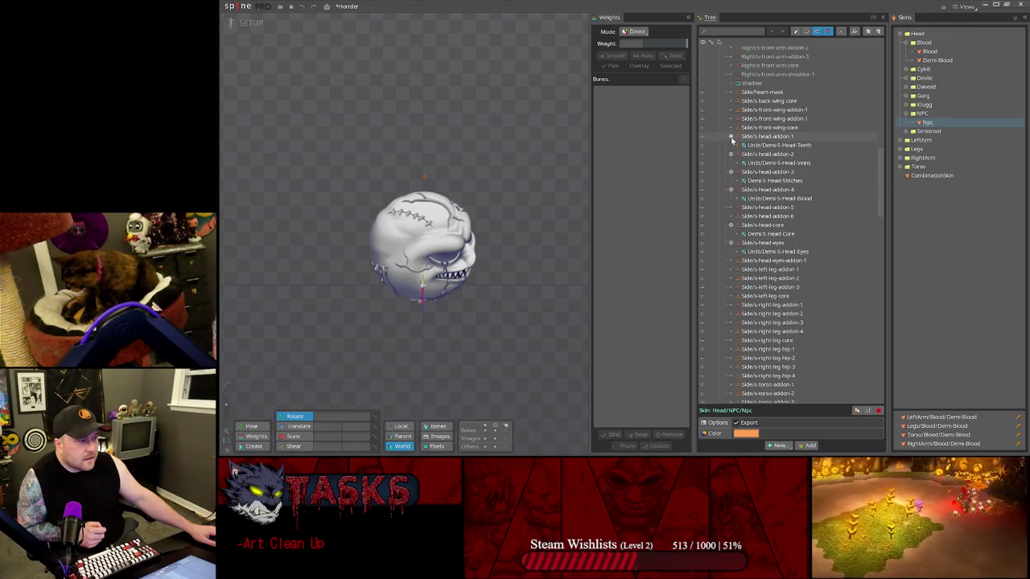
{"action": "left_click", "coordinate": [771, 234]}
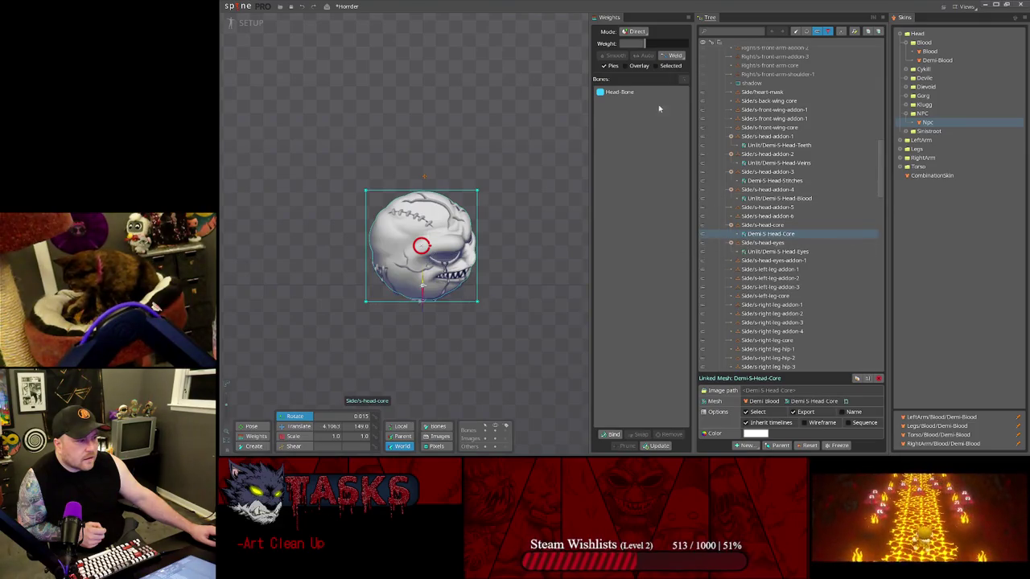
{"action": "left_click", "coordinate": [633, 69]}
- Inspect the side head attachments: stitches, veins, teeth, eyes and head core
{"action": "left_click", "coordinate": [764, 251]}
{"action": "left_click", "coordinate": [764, 233]}
{"action": "left_click", "coordinate": [768, 198]}
{"action": "left_click", "coordinate": [756, 180]}
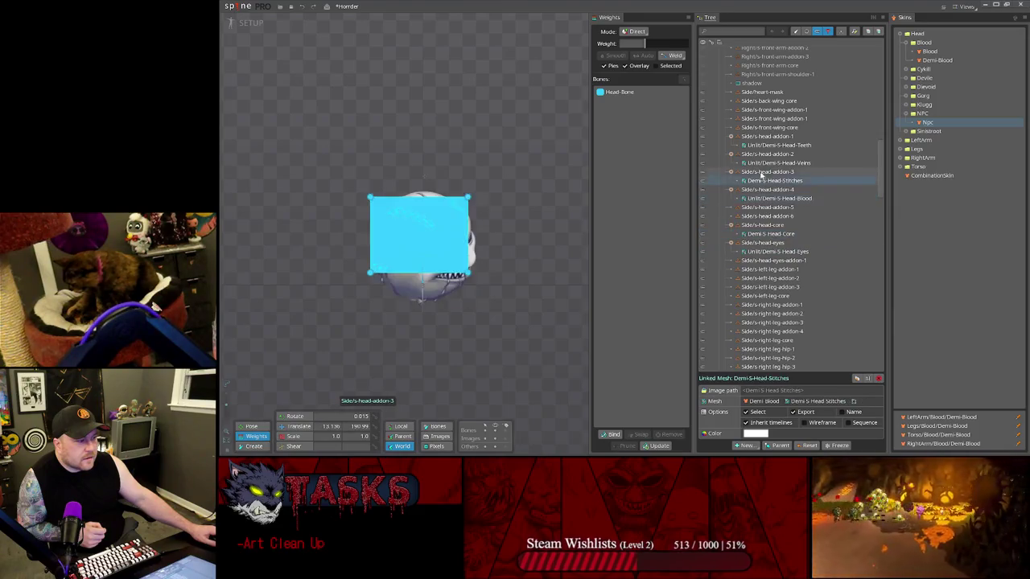
{"action": "left_click", "coordinate": [760, 163]}
{"action": "left_click", "coordinate": [760, 146]}
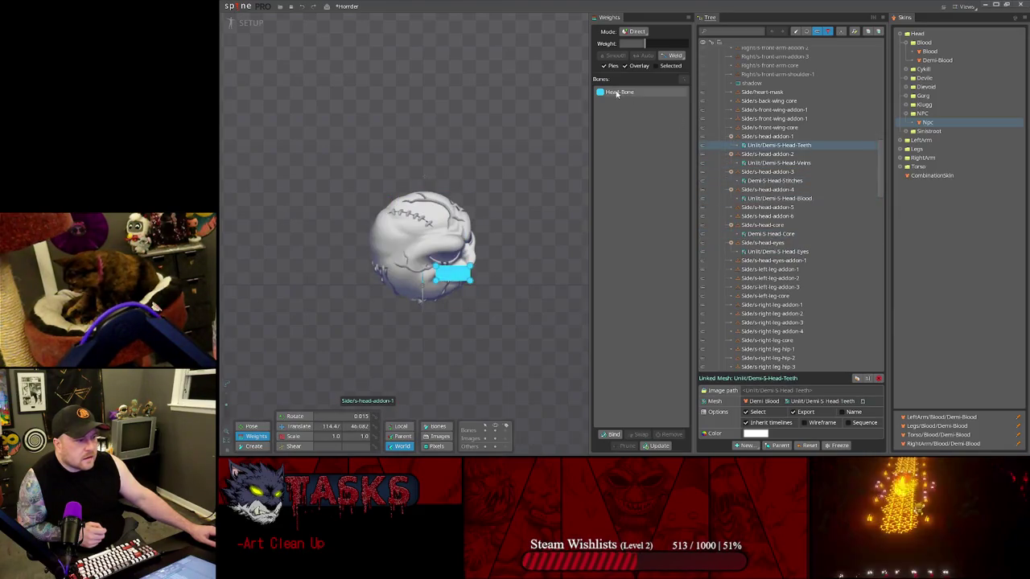
{"action": "scroll", "coordinate": [764, 273], "scroll_direction": "up", "scroll_amount": 3}
{"action": "scroll", "coordinate": [764, 278], "scroll_direction": "up", "scroll_amount": 4}
{"action": "scroll", "coordinate": [764, 277], "scroll_direction": "up", "scroll_amount": 4}
{"action": "scroll", "coordinate": [763, 276], "scroll_direction": "down", "scroll_amount": 4}
{"action": "scroll", "coordinate": [763, 274], "scroll_direction": "down", "scroll_amount": 4}
{"action": "scroll", "coordinate": [764, 266], "scroll_direction": "down", "scroll_amount": 3}
{"action": "left_click", "coordinate": [764, 256]}
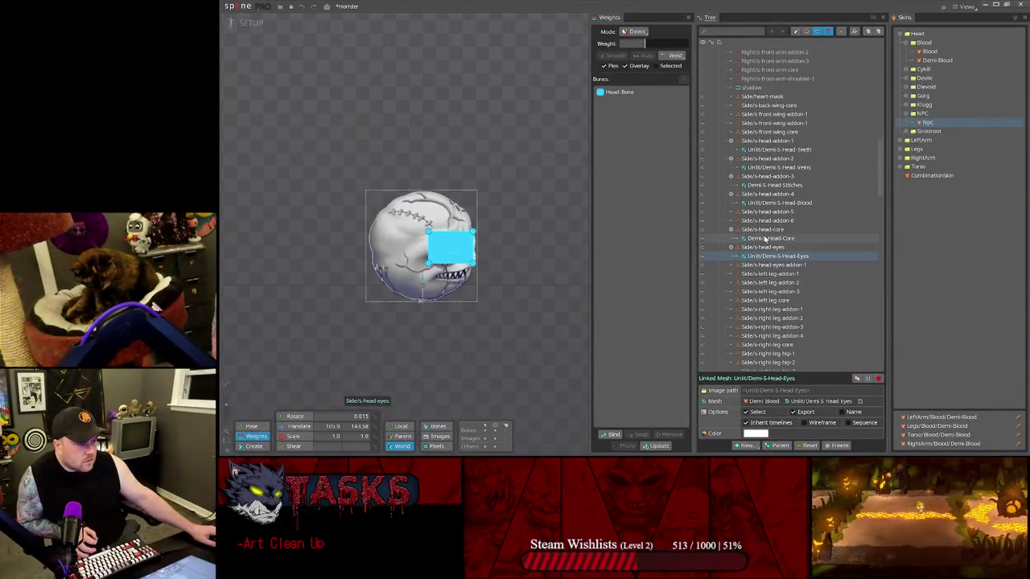
{"action": "left_click", "coordinate": [761, 239], "text": "ctrl"}
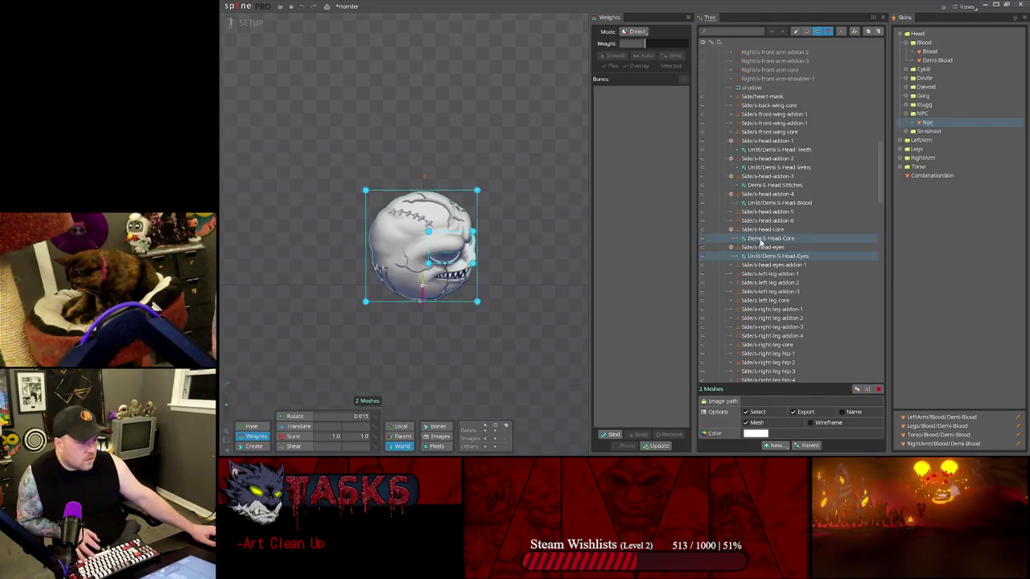
- Rename Demi-S-Head-Core to NPC-S-Head-Core, accepting the resized image prompt
{"action": "left_click", "coordinate": [744, 238]}
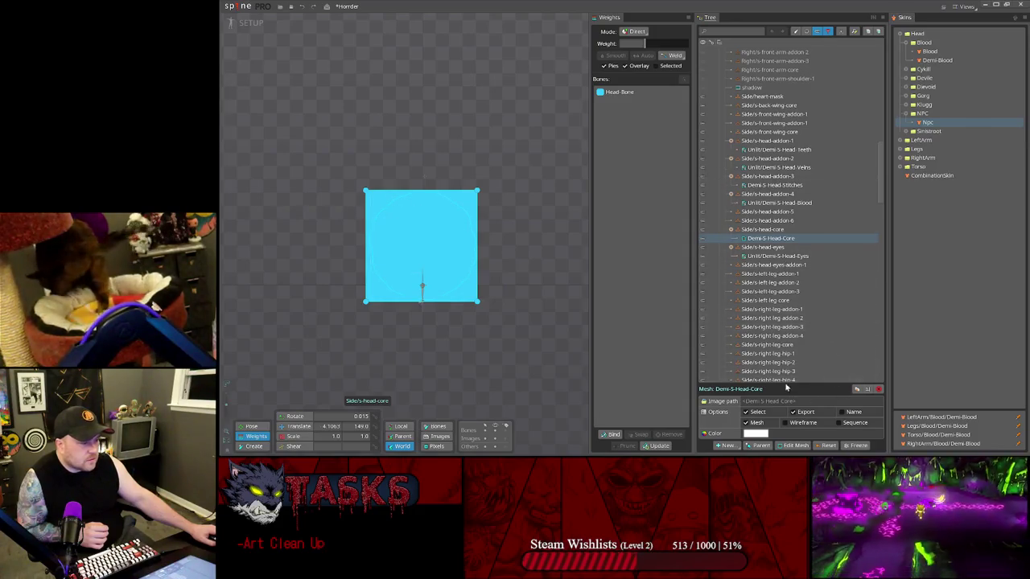
{"action": "scroll", "coordinate": [379, 245], "scroll_direction": "up", "scroll_amount": 3}
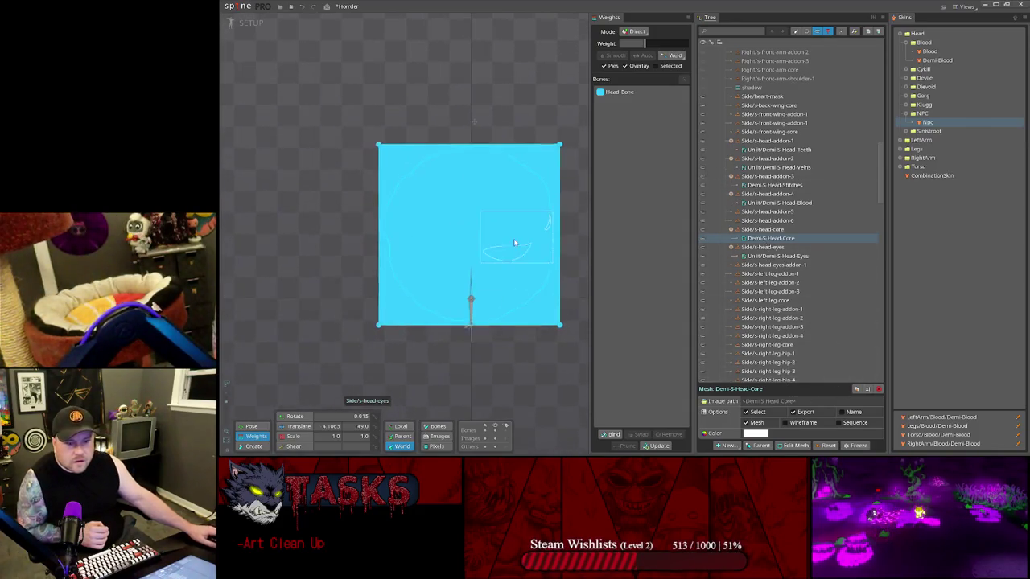
{"action": "left_click_drag", "start_coordinate": [454, 246], "coordinate": [440, 237]}
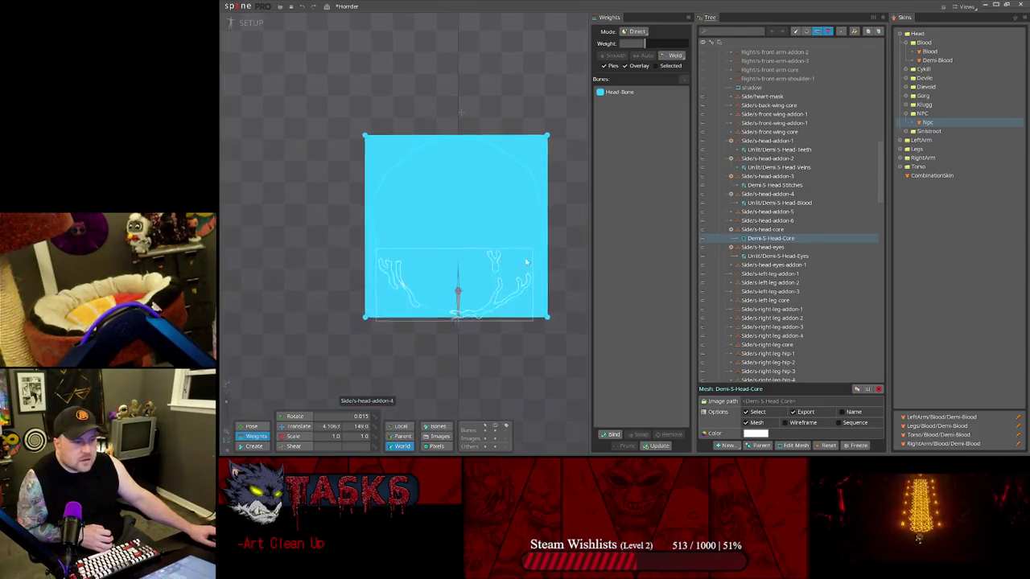
{"action": "left_click", "coordinate": [785, 238]}
{"action": "left_click", "coordinate": [774, 238]}
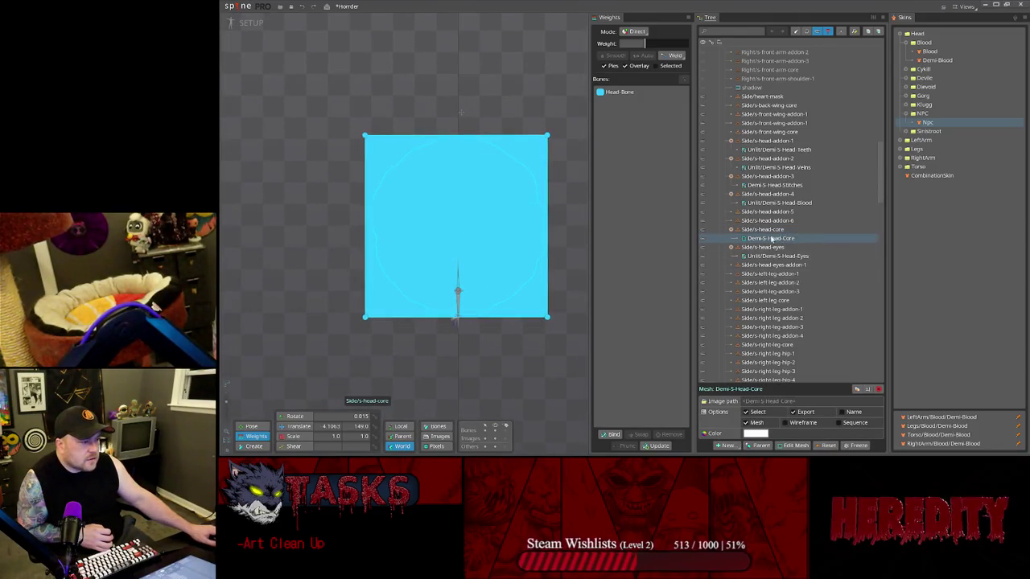
{"action": "key", "text": "F2"}
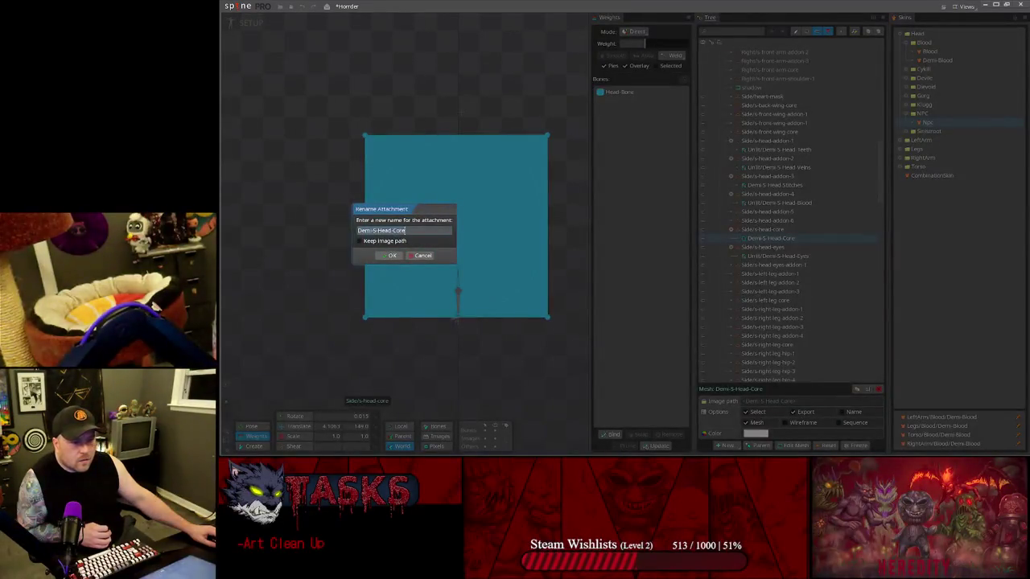
{"action": "type", "text": "NPC"}
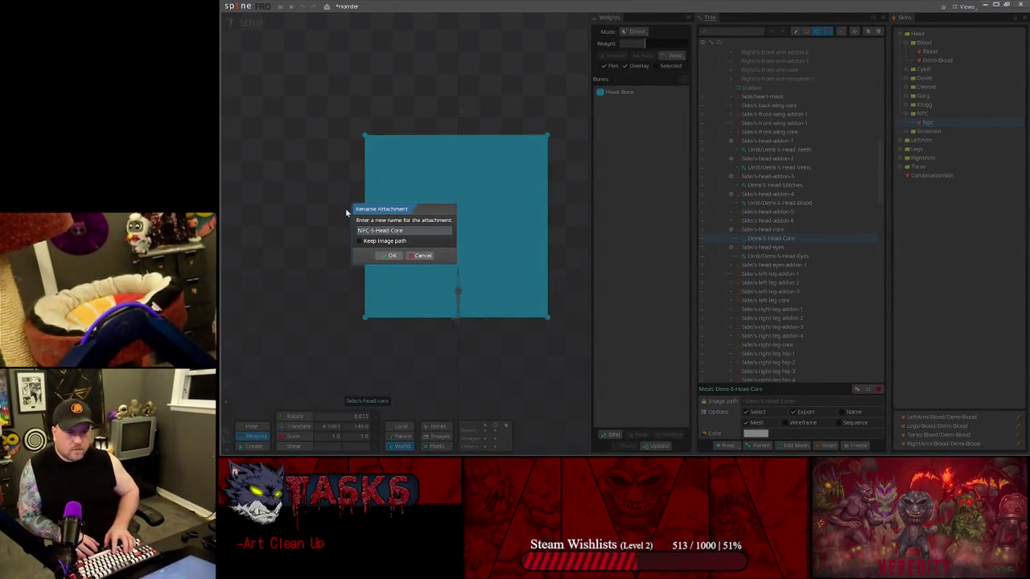
{"action": "key", "text": "Return"}
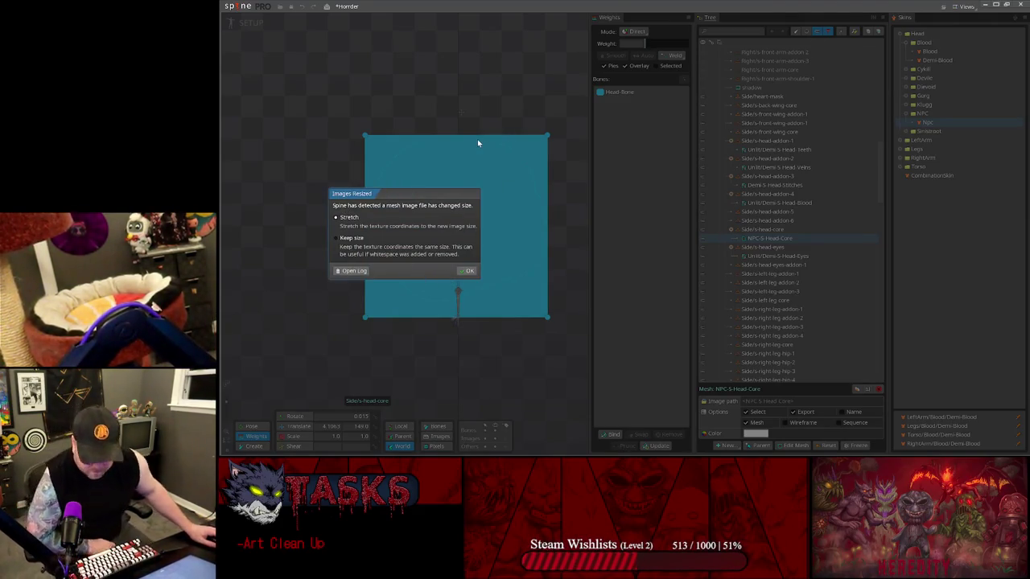
{"action": "key", "text": "Return"}
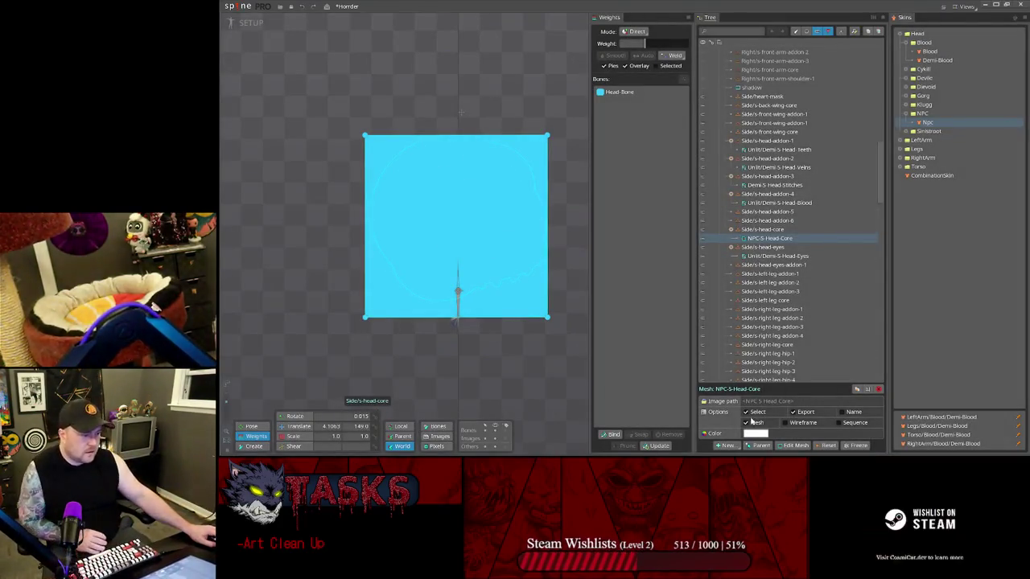
- Convert the head core to a region attachment named NPC-S-Head-Core
{"action": "left_click", "coordinate": [746, 423]}
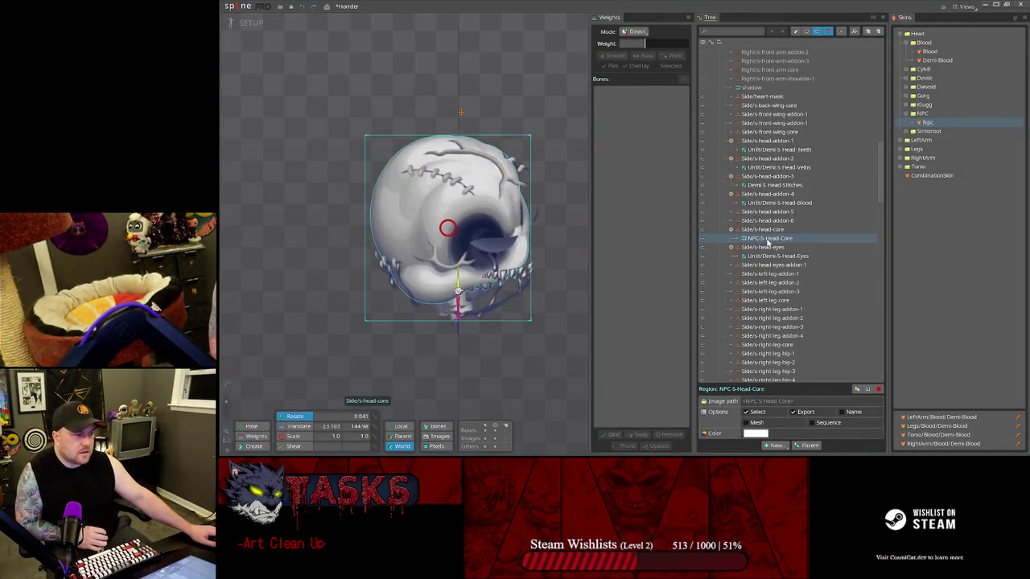
{"action": "double_click", "coordinate": [767, 239]}
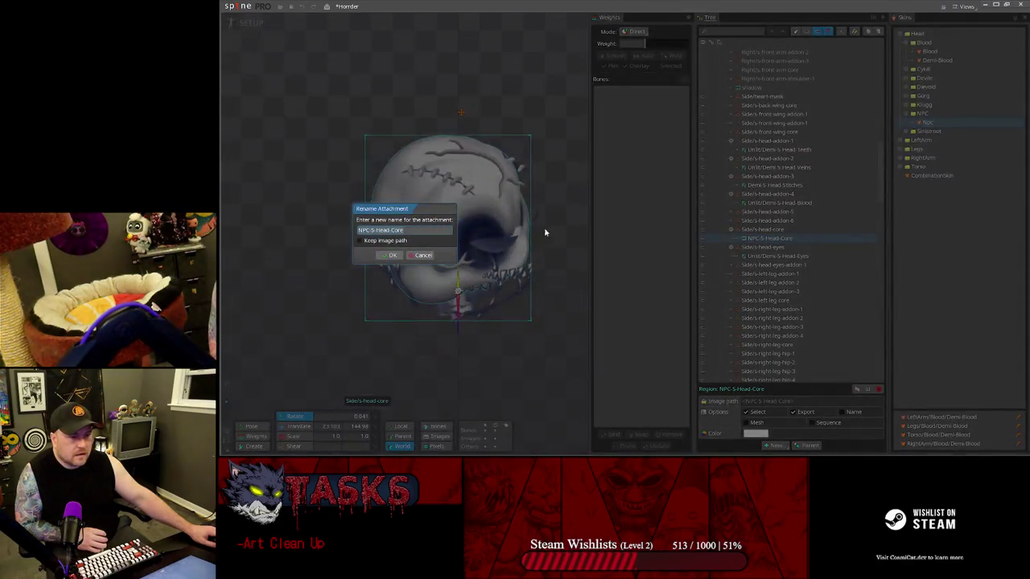
{"action": "left_click", "coordinate": [423, 255]}
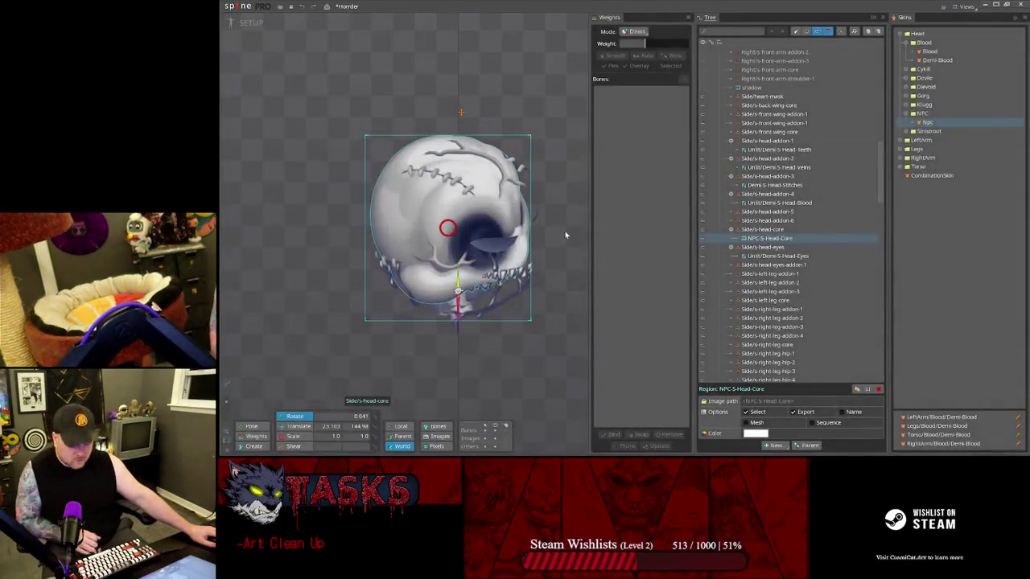
{"action": "key", "text": "ctrl+z"}
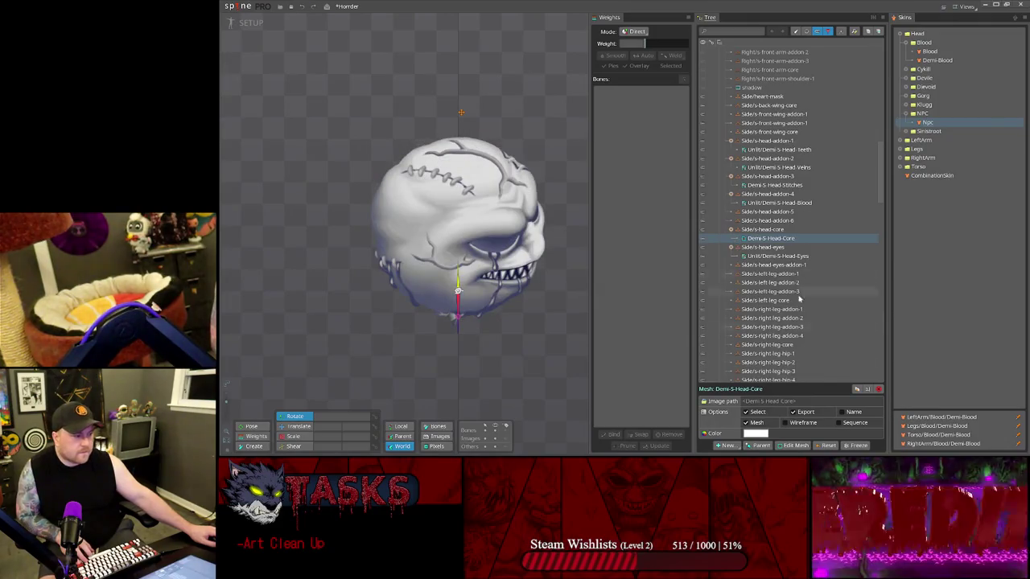
{"action": "left_click", "coordinate": [746, 423]}
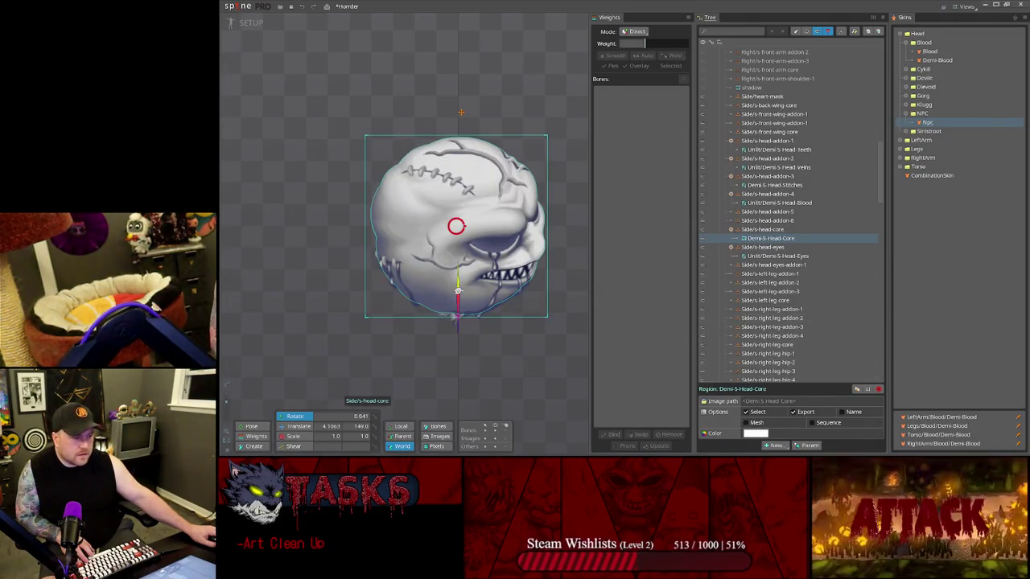
{"action": "double_click", "coordinate": [753, 239]}
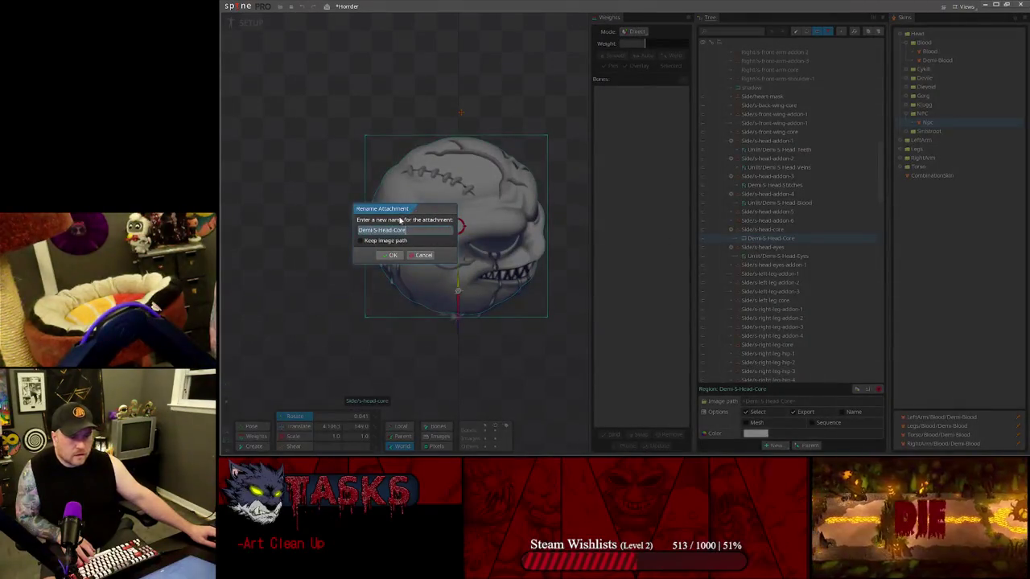
{"action": "type", "text": "NPC"}
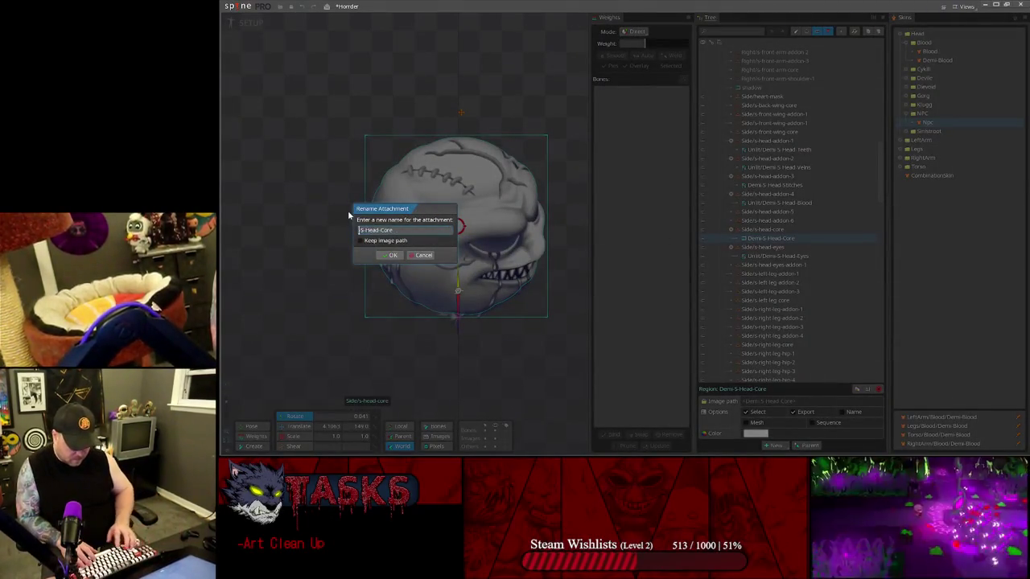
{"action": "key", "text": "Return"}
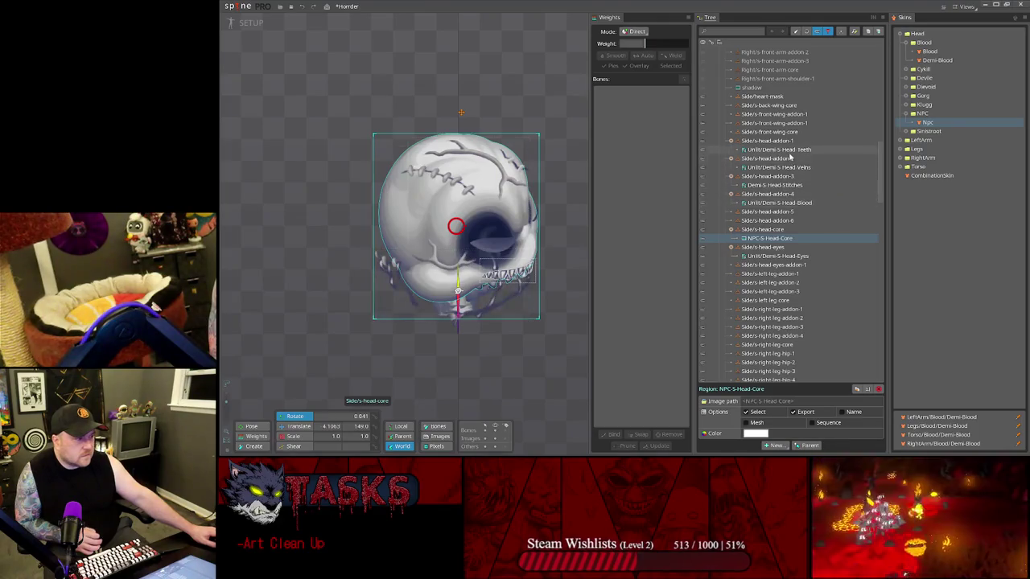
{"action": "left_click", "coordinate": [778, 204]}
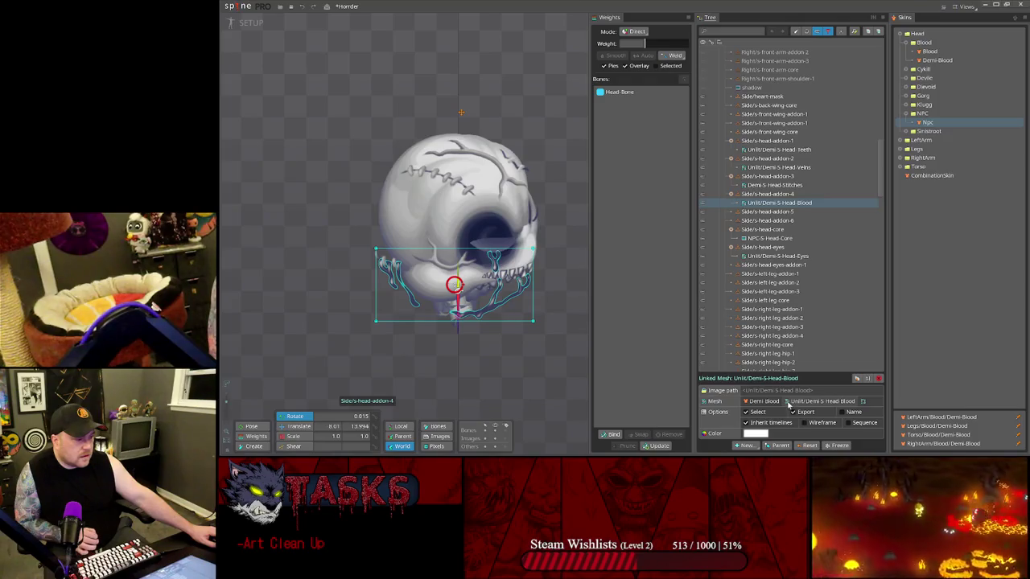
- Unlink the Unlit/Demi-S-Head-Teeth and Unlit/Demi-S-Head-Eyes linked meshes from their sources
{"action": "left_click", "coordinate": [771, 186]}
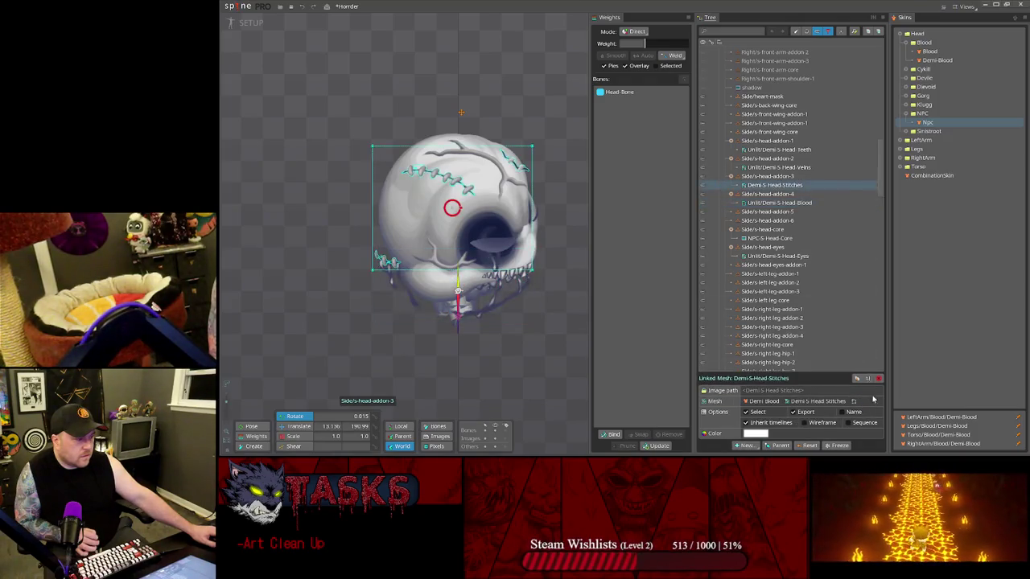
{"action": "left_click", "coordinate": [778, 166]}
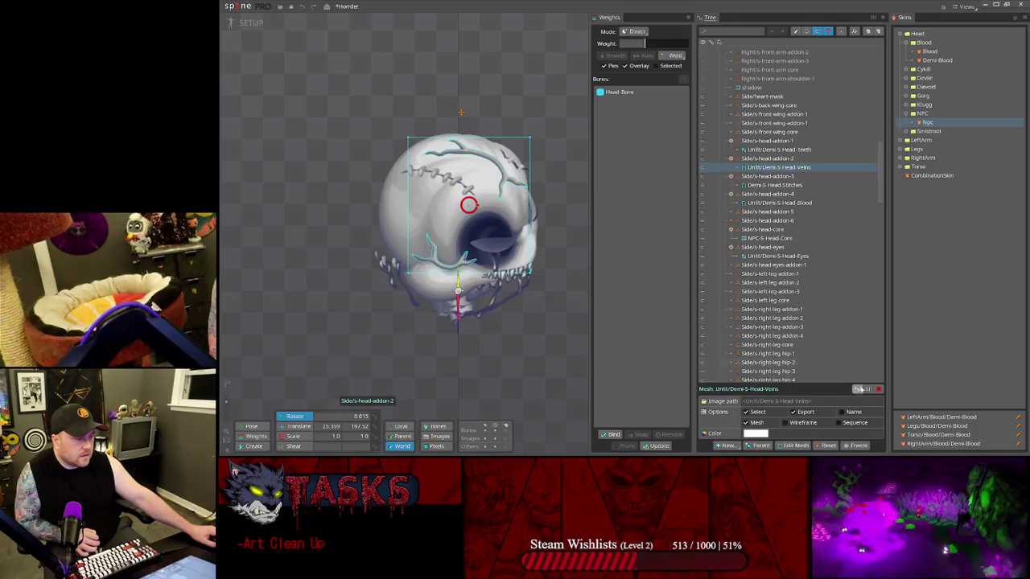
{"action": "left_click", "coordinate": [802, 150]}
{"action": "left_click", "coordinate": [862, 401]}
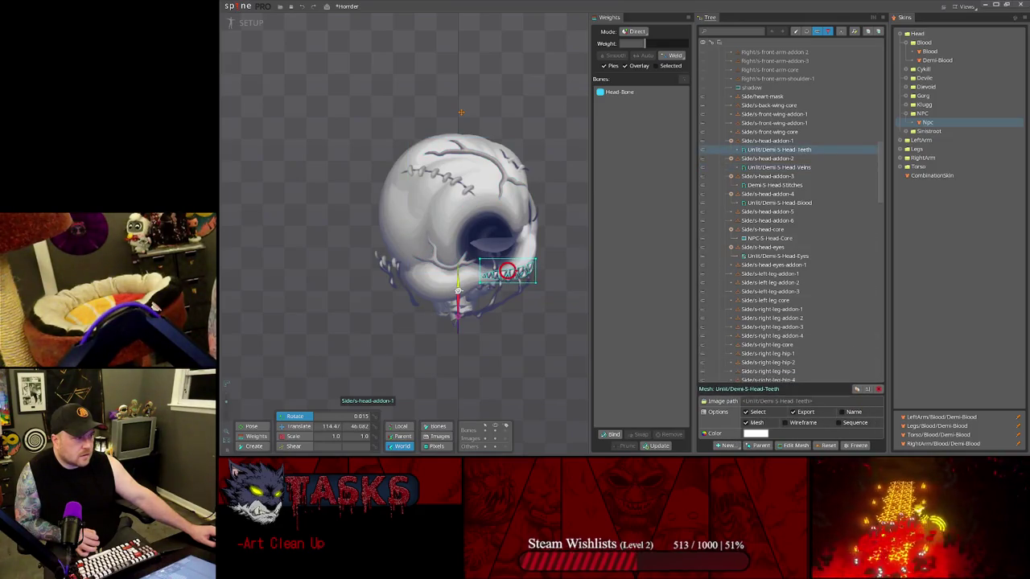
{"action": "left_click", "coordinate": [780, 256]}
{"action": "left_click", "coordinate": [860, 401]}
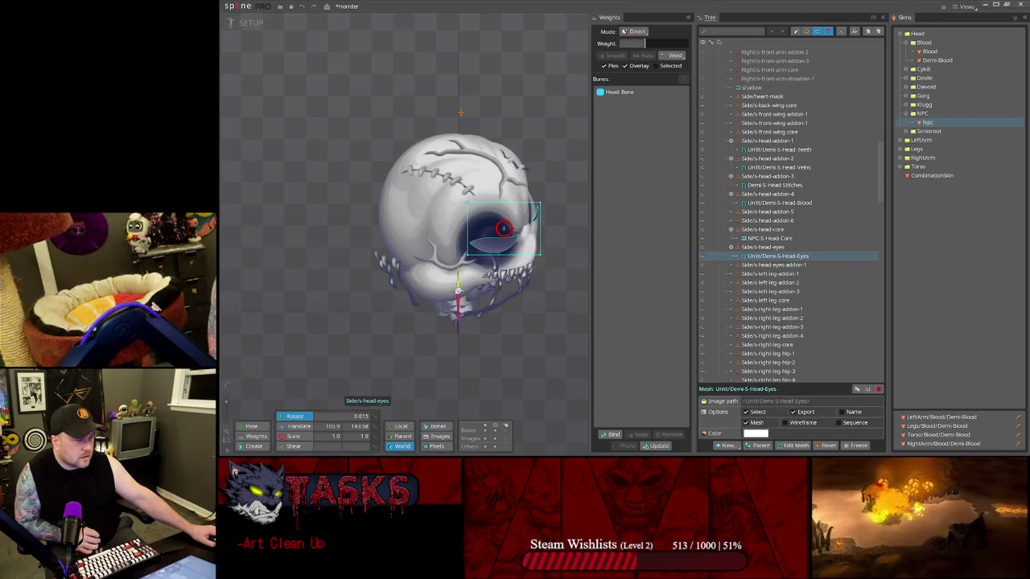
{"action": "left_click", "coordinate": [768, 247]}
{"action": "left_click", "coordinate": [779, 256]}
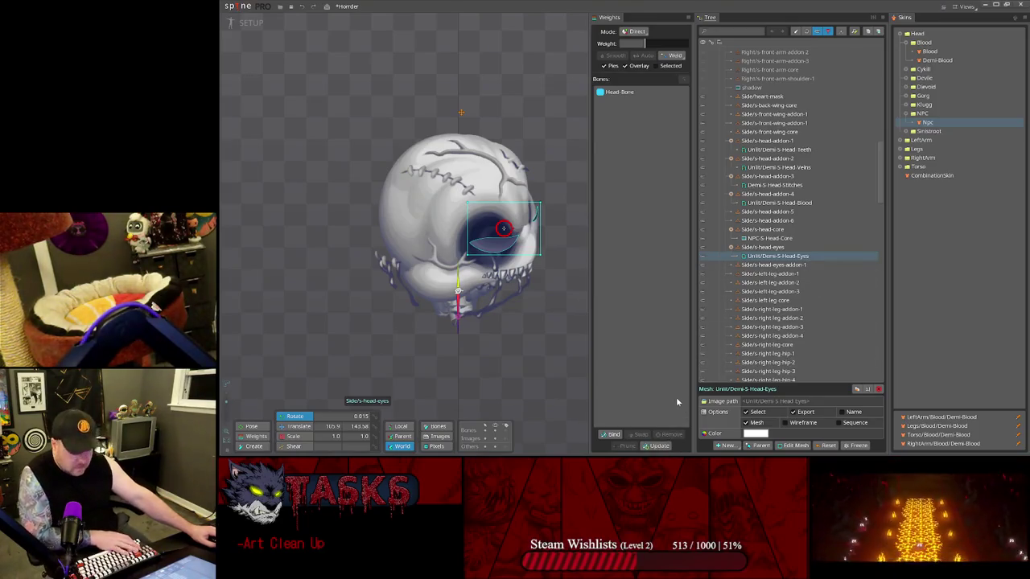
{"action": "key", "text": "super"}
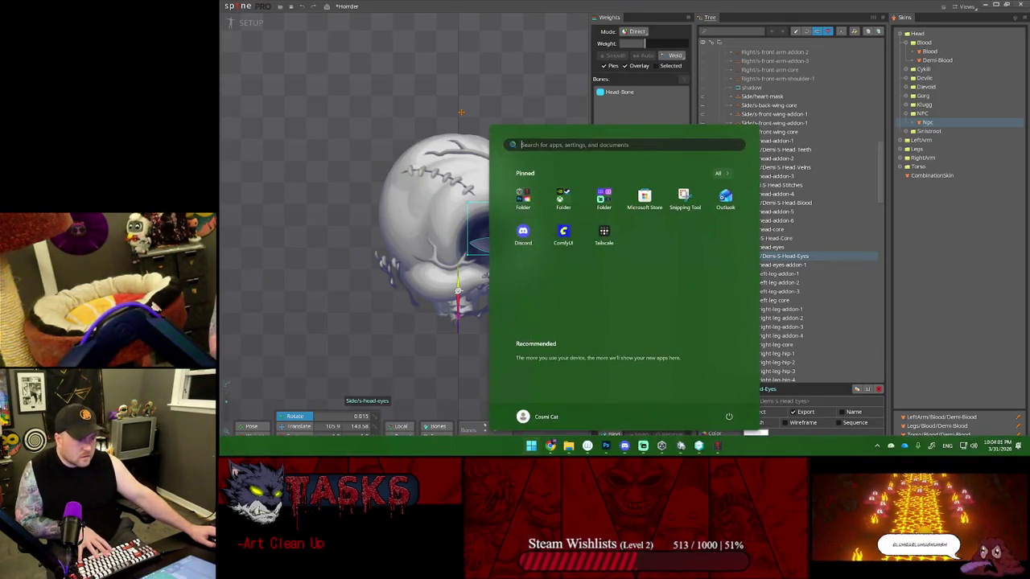
{"action": "left_click", "coordinate": [609, 447]}
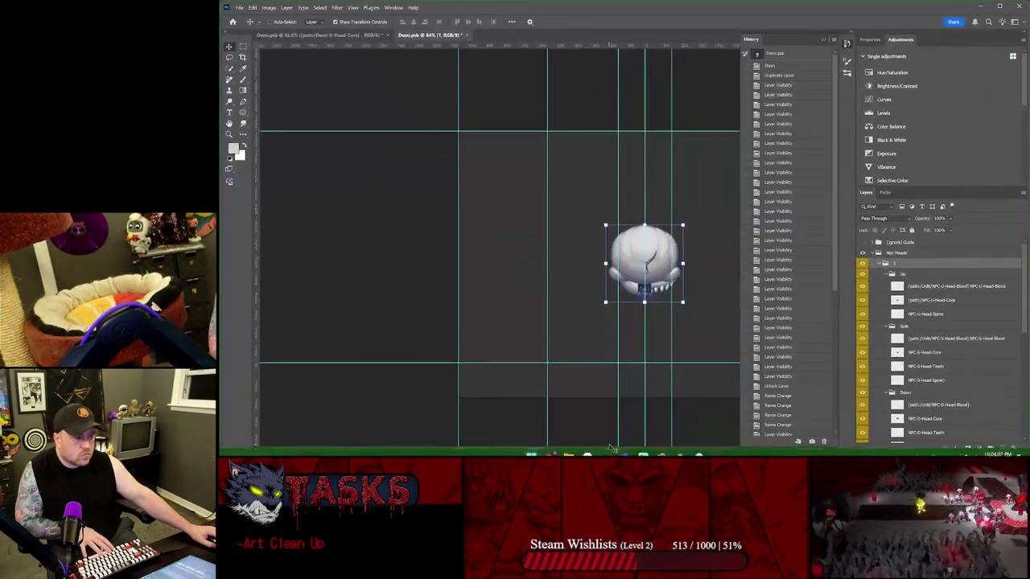
{"action": "left_click", "coordinate": [933, 354]}
{"action": "left_click", "coordinate": [942, 366]}
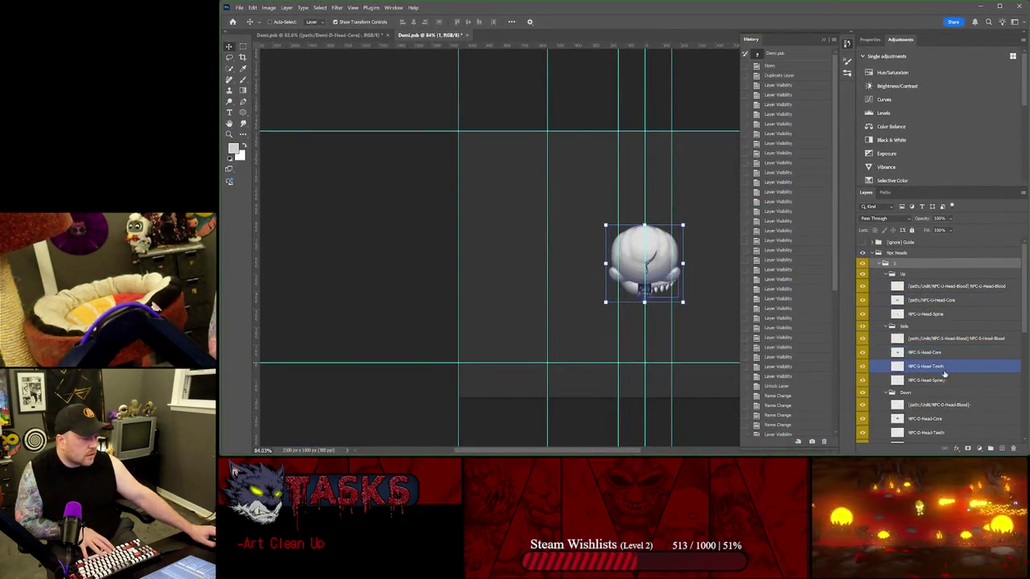
{"action": "left_click", "coordinate": [954, 381]}
{"action": "left_click", "coordinate": [953, 384], "text": "ctrl"}
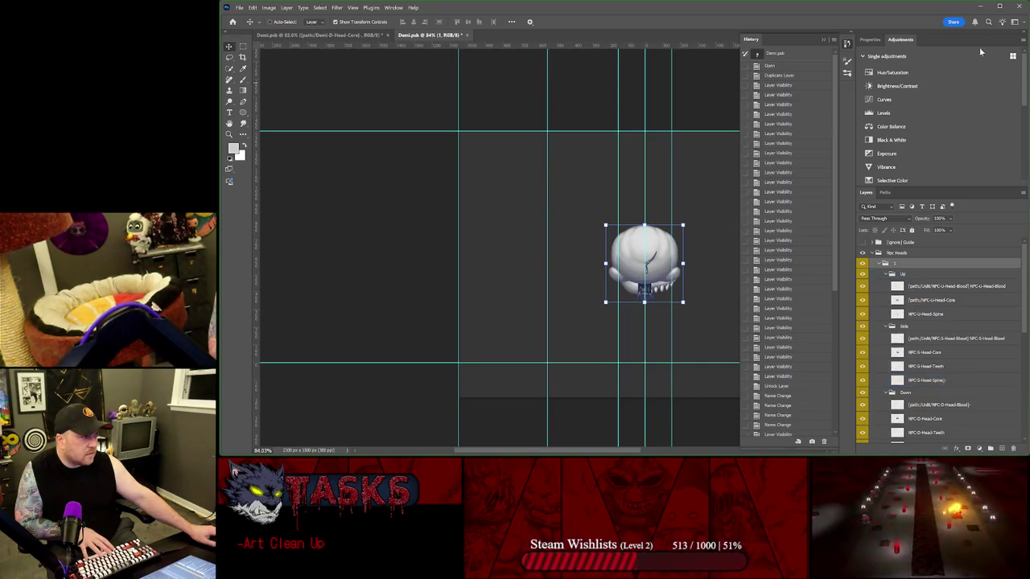
{"action": "left_click", "coordinate": [981, 9]}
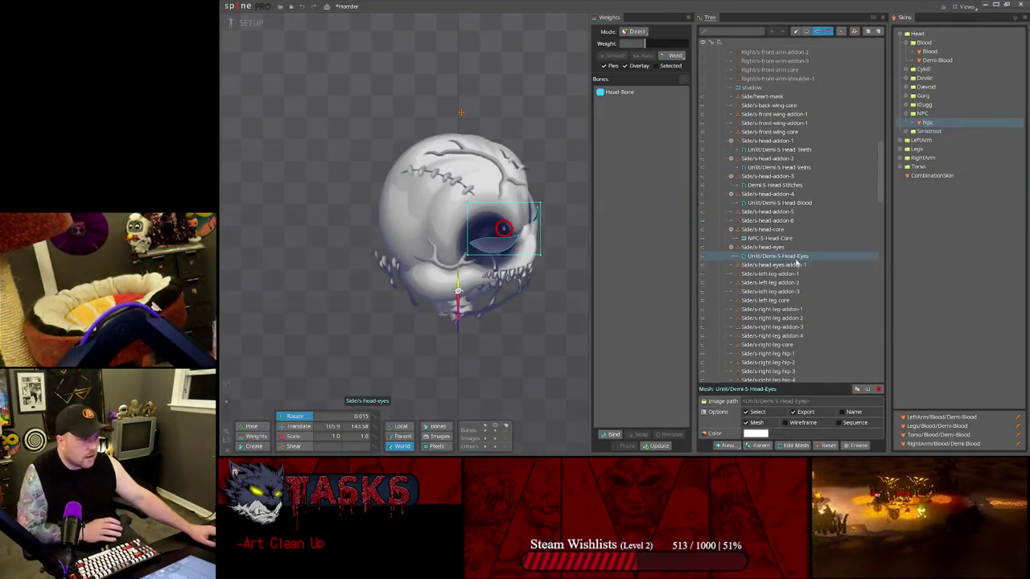
- Delete the Unlit/Demi-S-Head-Eyes attachment, then select the Side/s-head-addon-1 slot
{"action": "key", "text": "Delete"}
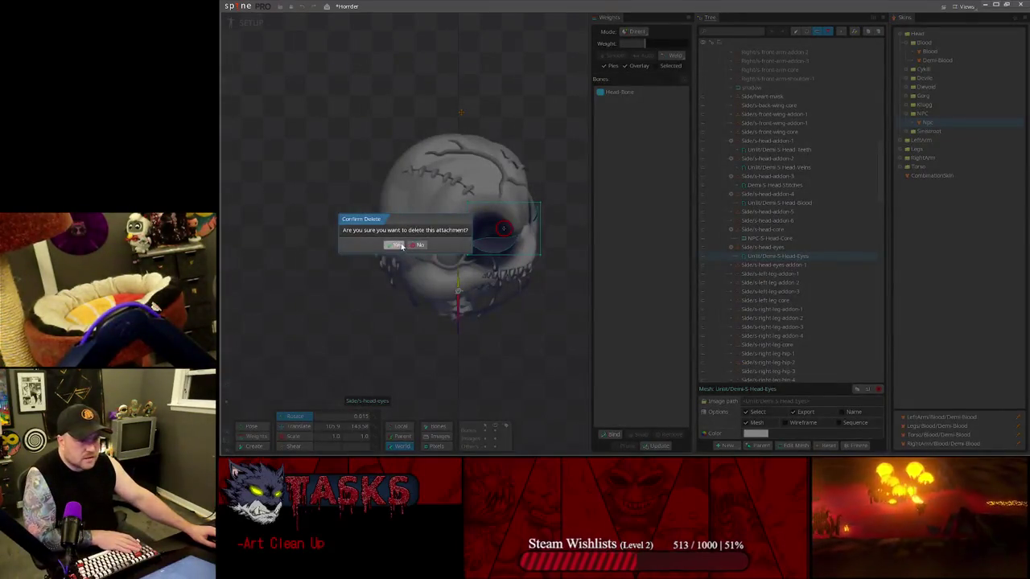
{"action": "left_click", "coordinate": [400, 245]}
{"action": "left_click", "coordinate": [748, 239]}
{"action": "left_click", "coordinate": [776, 203]}
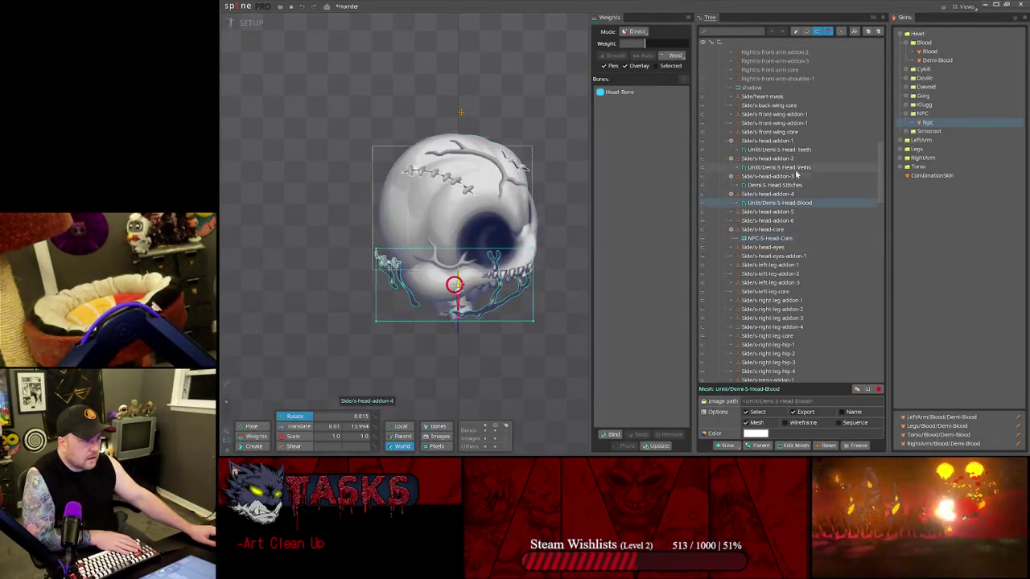
{"action": "key", "text": "super"}
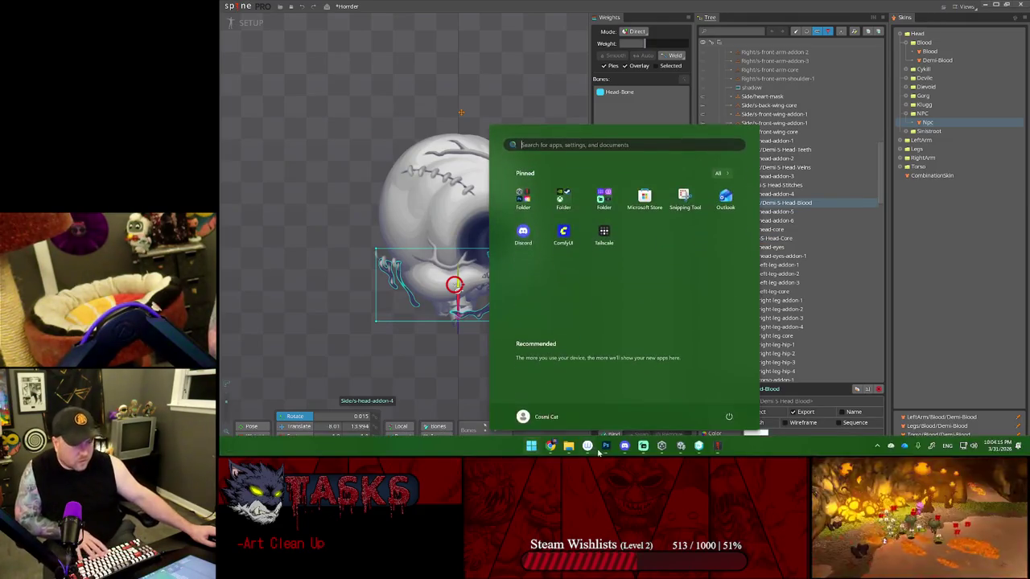
{"action": "mouse_move", "coordinate": [680, 446]}
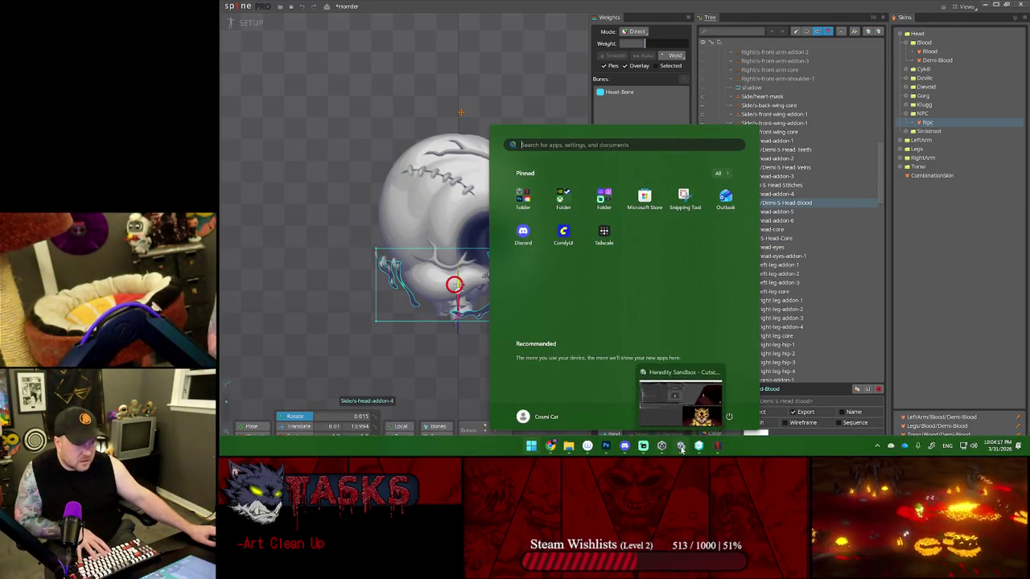
{"action": "left_click", "coordinate": [770, 4]}
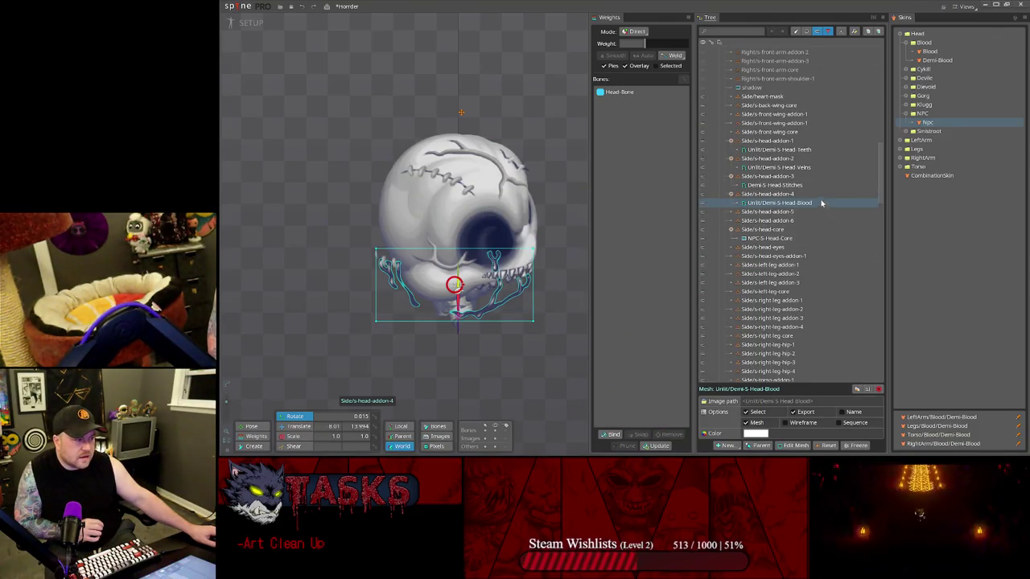
{"action": "left_click", "coordinate": [787, 142]}
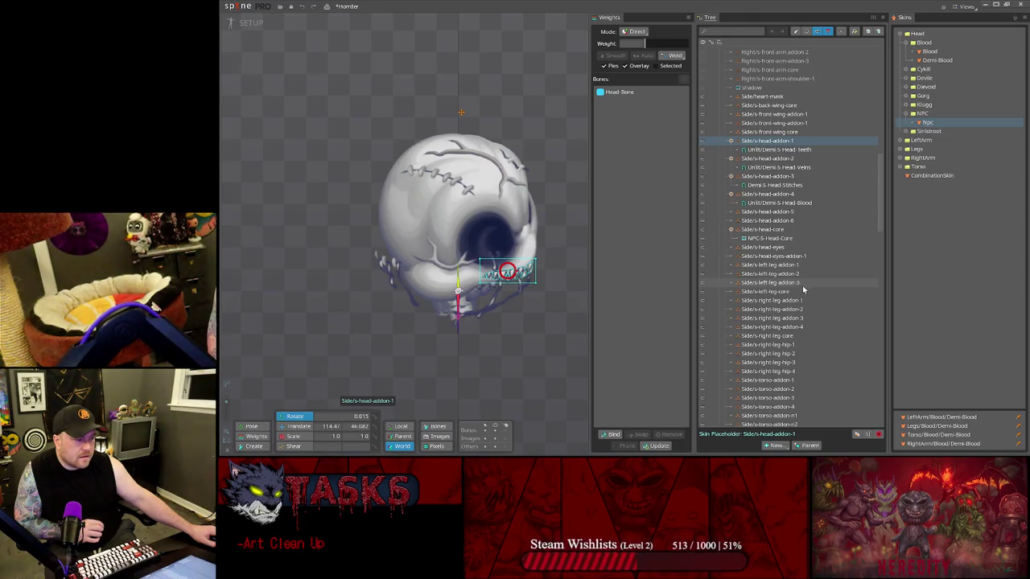
- Collapse Side/s-head-core and s-head-addon-1 through 4, then select the head-addon-2 placeholder
{"action": "scroll", "coordinate": [793, 250], "scroll_direction": "down", "scroll_amount": 6}
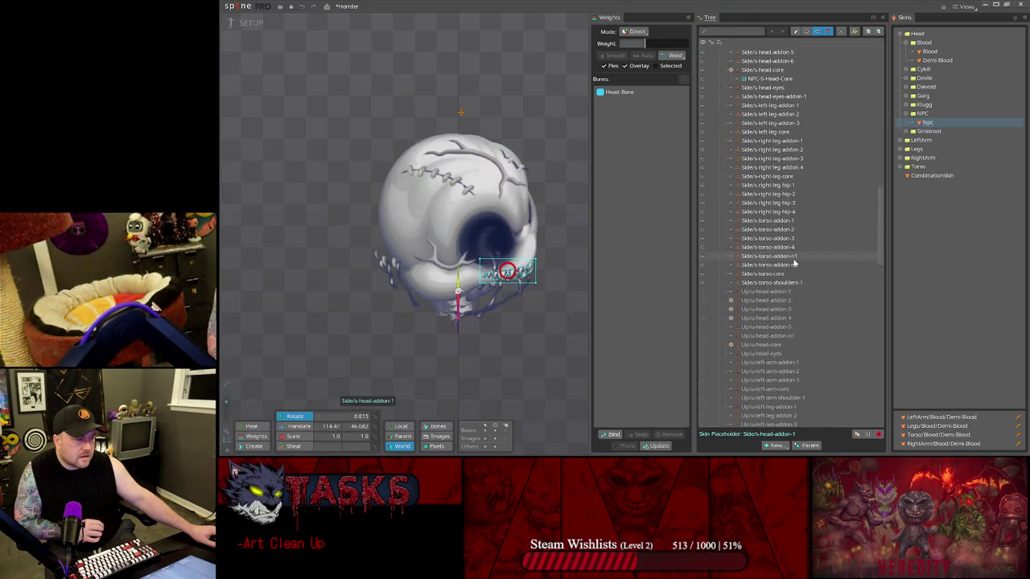
{"action": "left_click", "coordinate": [795, 256]}
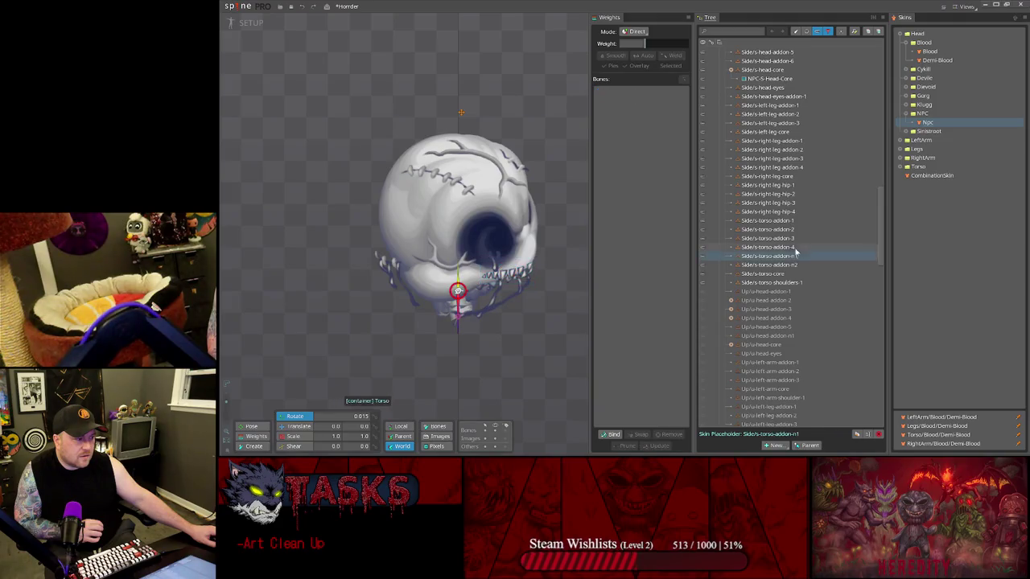
{"action": "scroll", "coordinate": [798, 229], "scroll_direction": "up", "scroll_amount": 5}
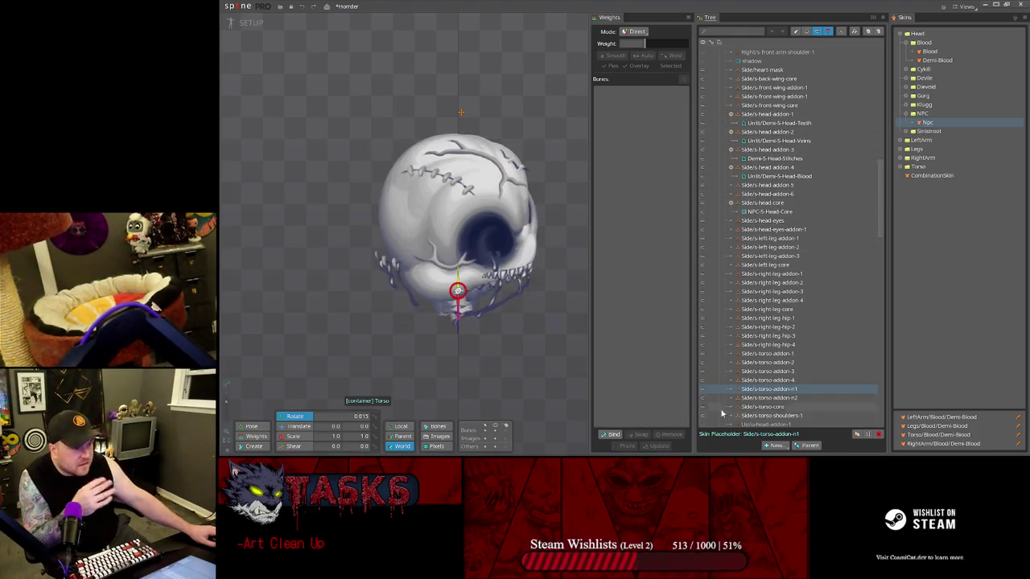
{"action": "left_click", "coordinate": [732, 203]}
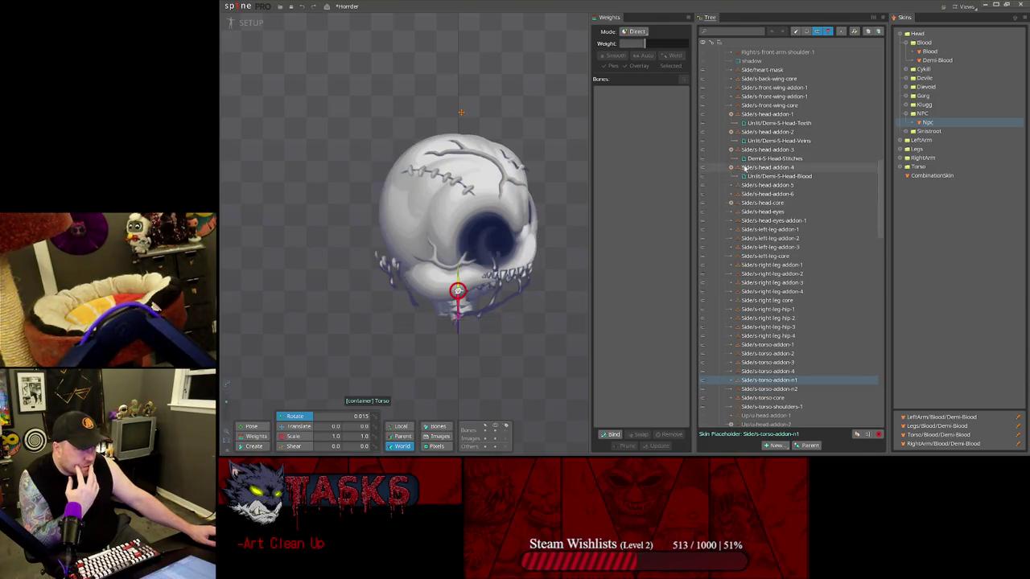
{"action": "left_click", "coordinate": [731, 167]}
{"action": "left_click", "coordinate": [730, 149]}
{"action": "left_click", "coordinate": [730, 131]}
{"action": "left_click", "coordinate": [731, 113]}
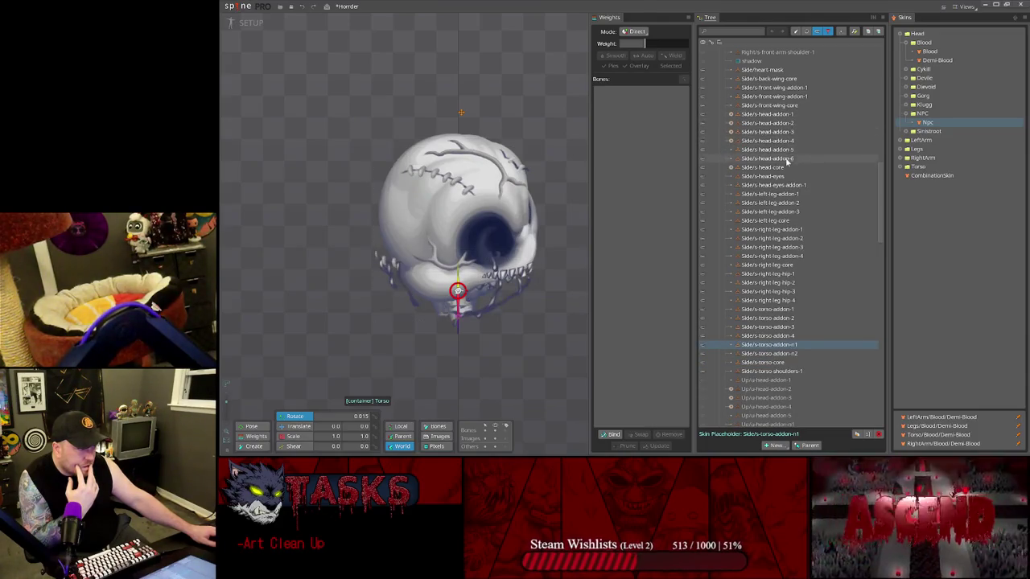
{"action": "left_click", "coordinate": [765, 116]}
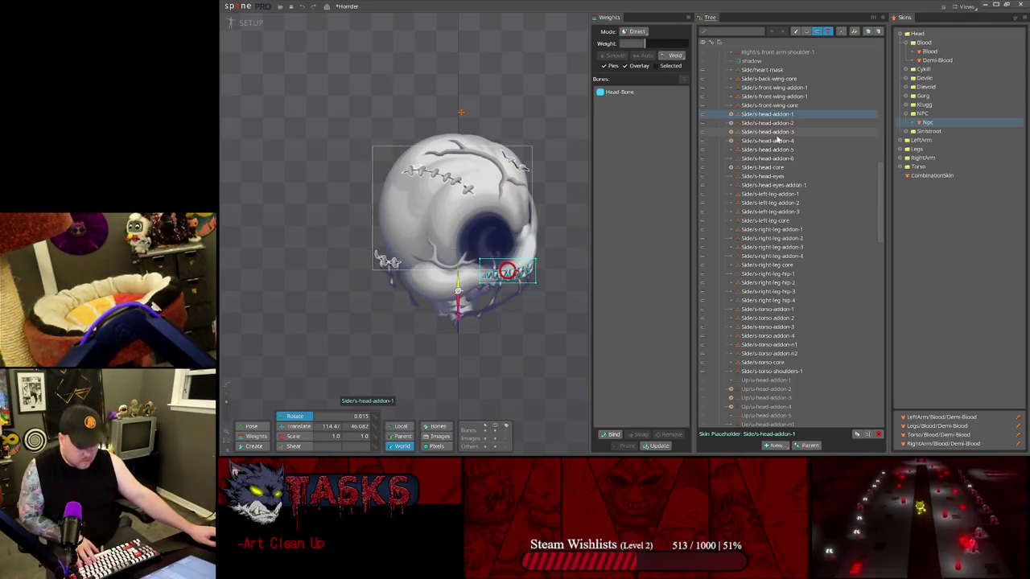
{"action": "left_click", "coordinate": [776, 134]}
- Rename the head-addon-2 placeholder to Side/s-head-addon-n1
{"action": "double_click", "coordinate": [776, 133]}
{"action": "type", "text": "Side/s-head-addon-n1"}
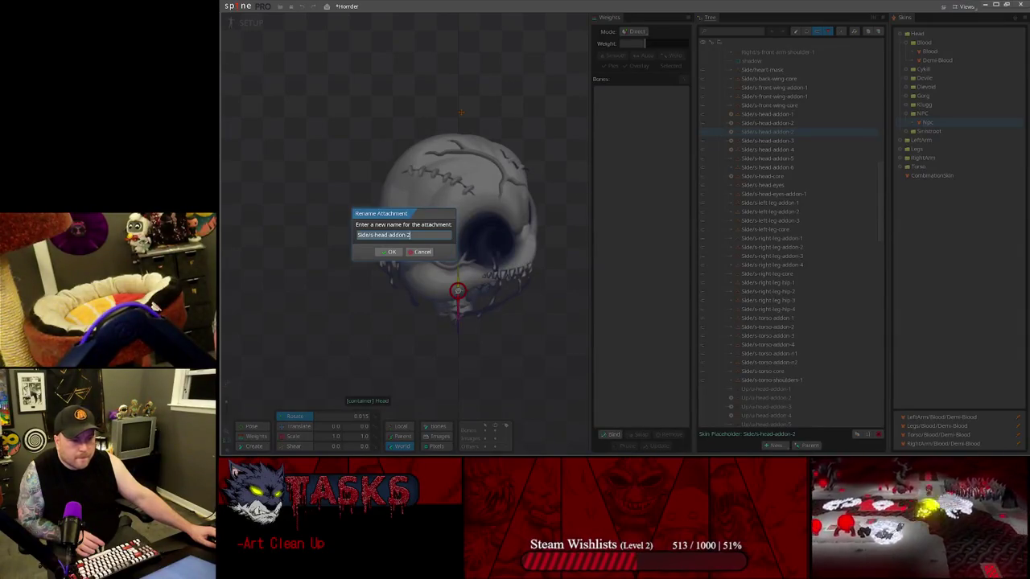
{"action": "left_click", "coordinate": [389, 252]}
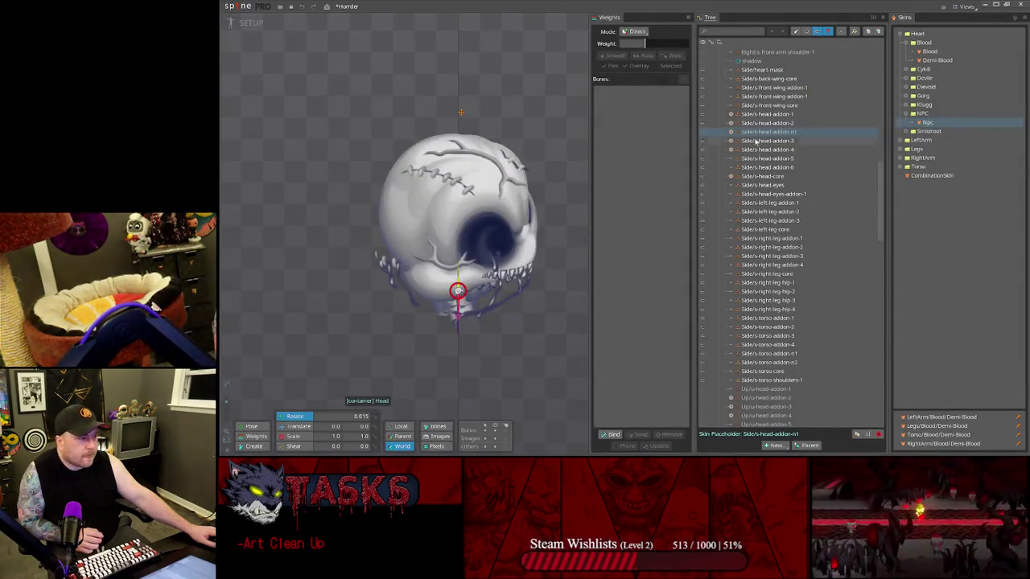
{"action": "scroll", "coordinate": [776, 215], "scroll_direction": "up", "scroll_amount": 10}
{"action": "scroll", "coordinate": [776, 218], "scroll_direction": "down", "scroll_amount": 5}
{"action": "scroll", "coordinate": [777, 219], "scroll_direction": "down", "scroll_amount": 8}
{"action": "scroll", "coordinate": [778, 221], "scroll_direction": "up", "scroll_amount": 3}
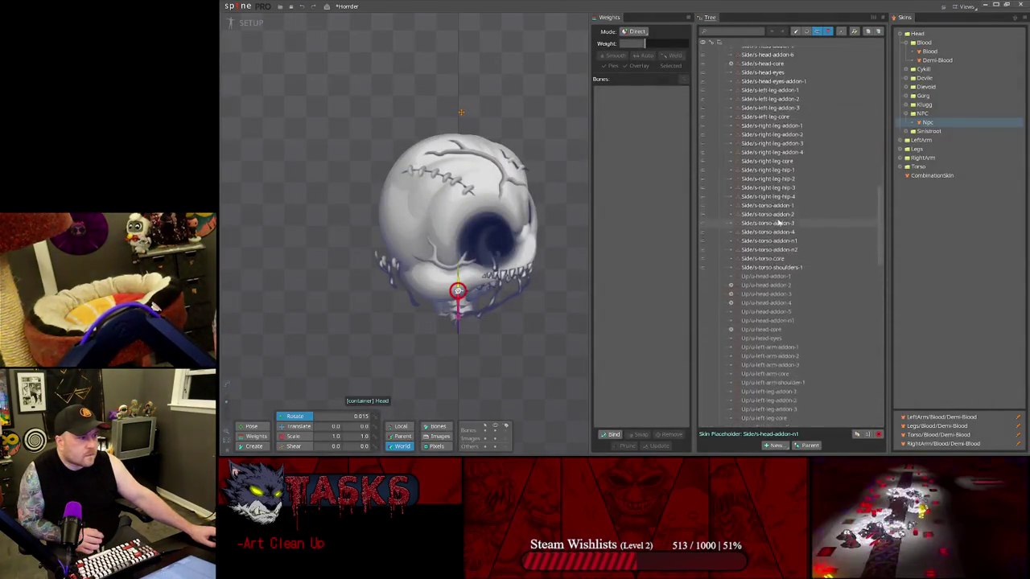
{"action": "scroll", "coordinate": [765, 202], "scroll_direction": "up", "scroll_amount": 2}
- Convert the Unlit/Demi-S-Head-Teeth attachment from mesh to region
{"action": "double_click", "coordinate": [758, 158]}
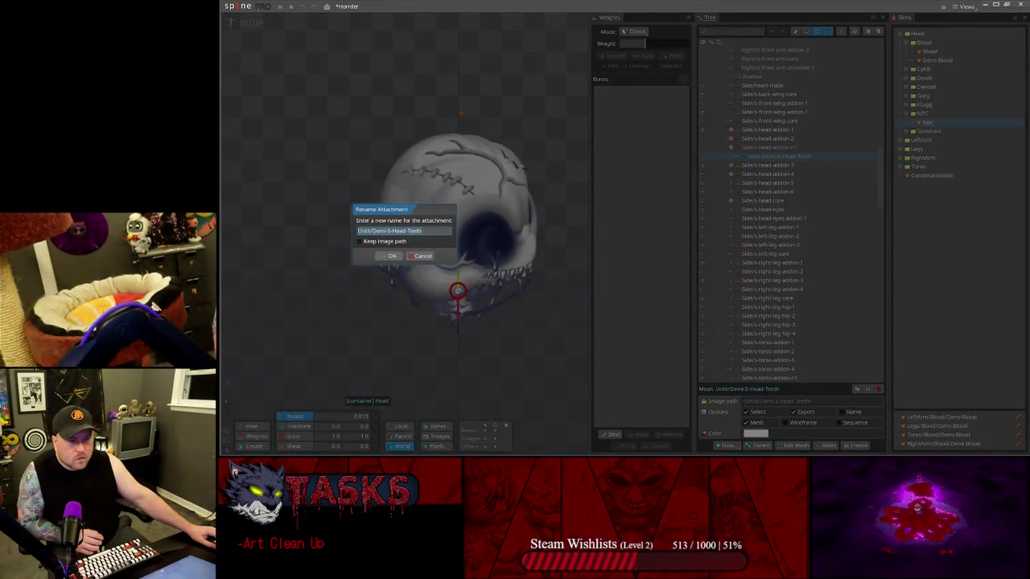
{"action": "key", "text": "Home"}
{"action": "key", "text": "Delete"}
{"action": "key", "text": "Delete"}
{"action": "key", "text": "Delete"}
{"action": "type", "text": "NPC"}
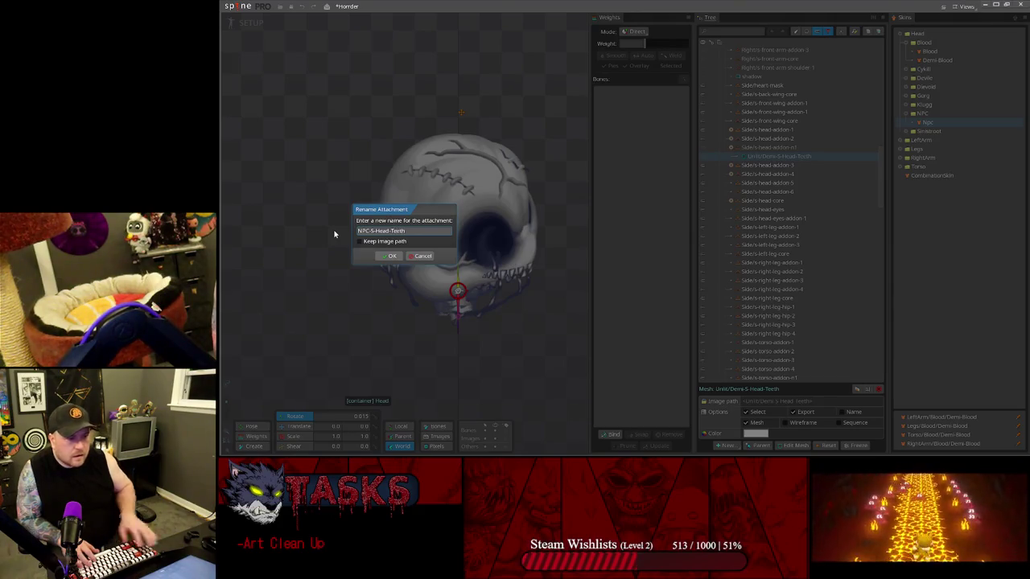
{"action": "key", "text": "Escape"}
{"action": "left_click", "coordinate": [756, 424]}
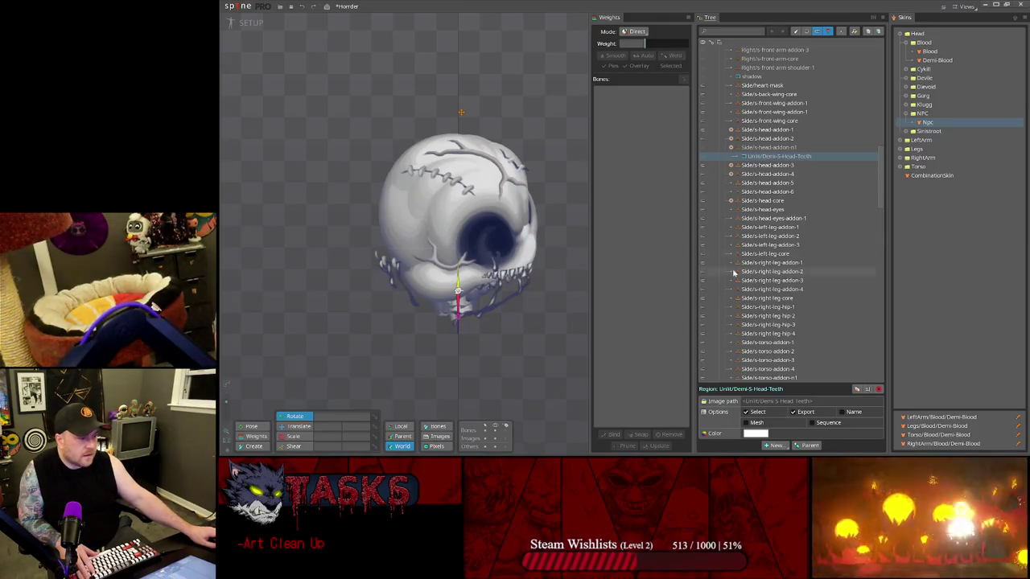
- Rename the teeth region attachment to Npc-S-Head-Spine
{"action": "double_click", "coordinate": [752, 157]}
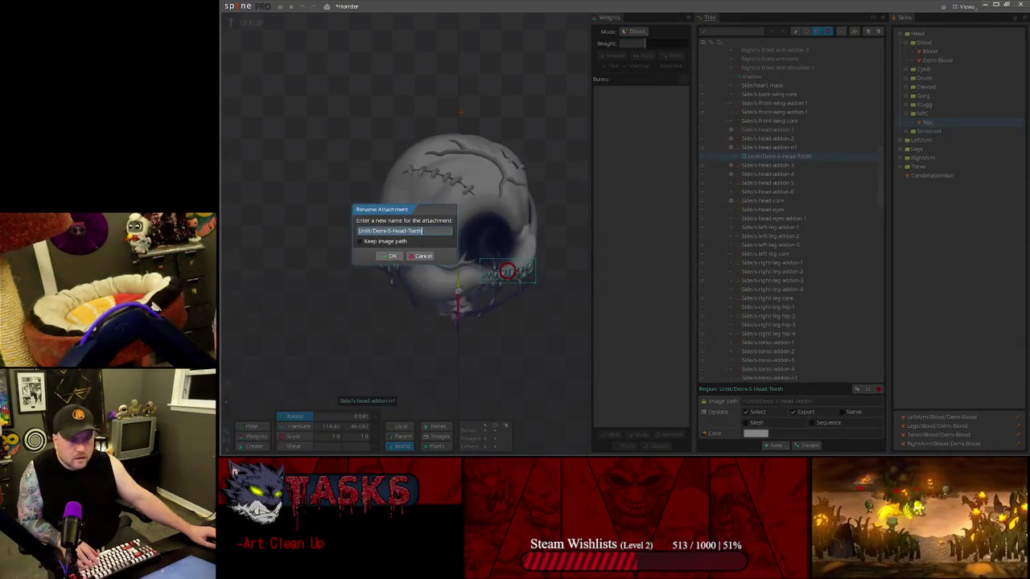
{"action": "key", "text": "Delete"}
{"action": "key", "text": "Delete"}
{"action": "key", "text": "Delete"}
{"action": "type", "text": "NPC/"}
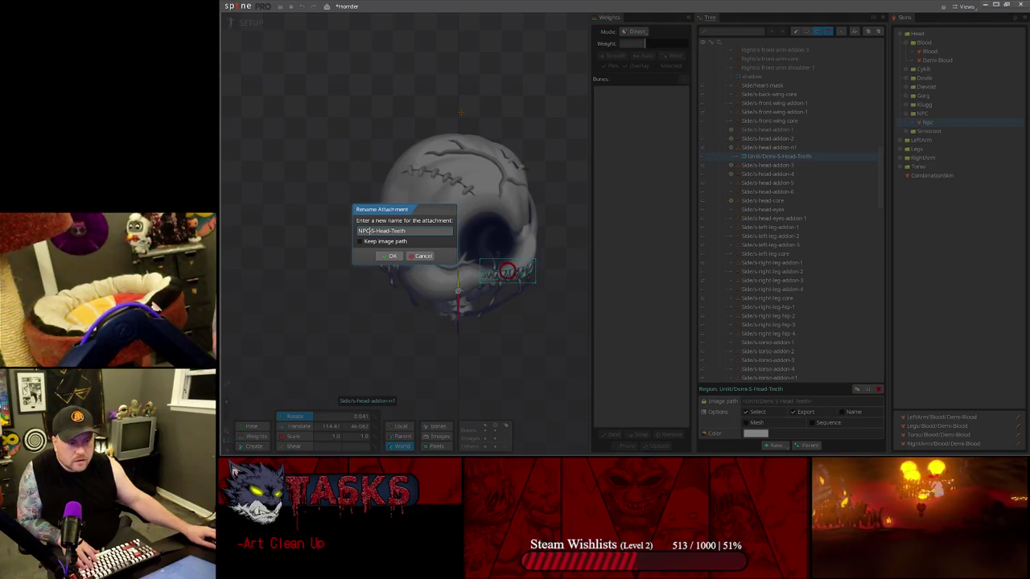
{"action": "double_click", "coordinate": [398, 231]}
{"action": "type", "text": "Spine"}
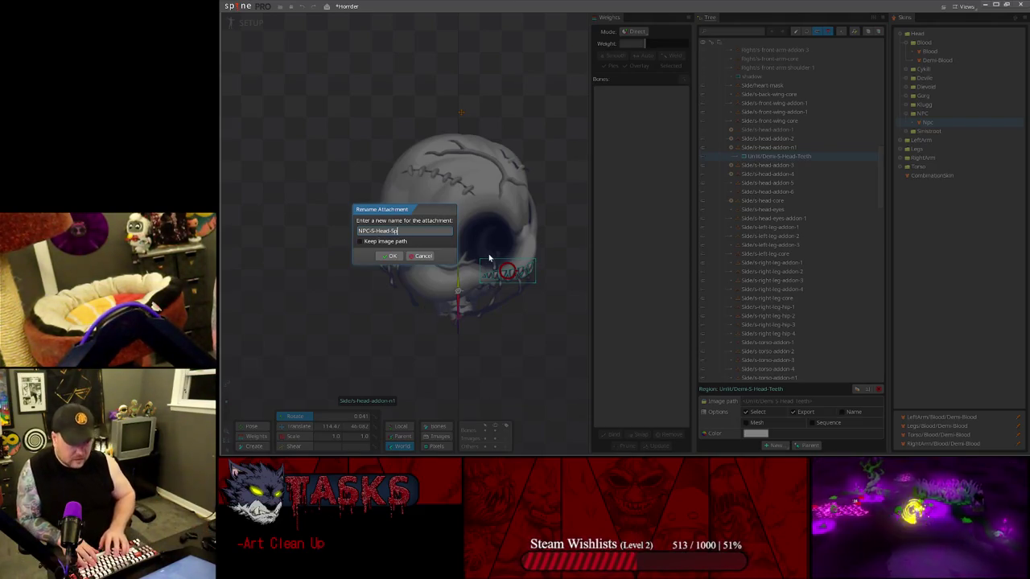
{"action": "key", "text": "Return"}
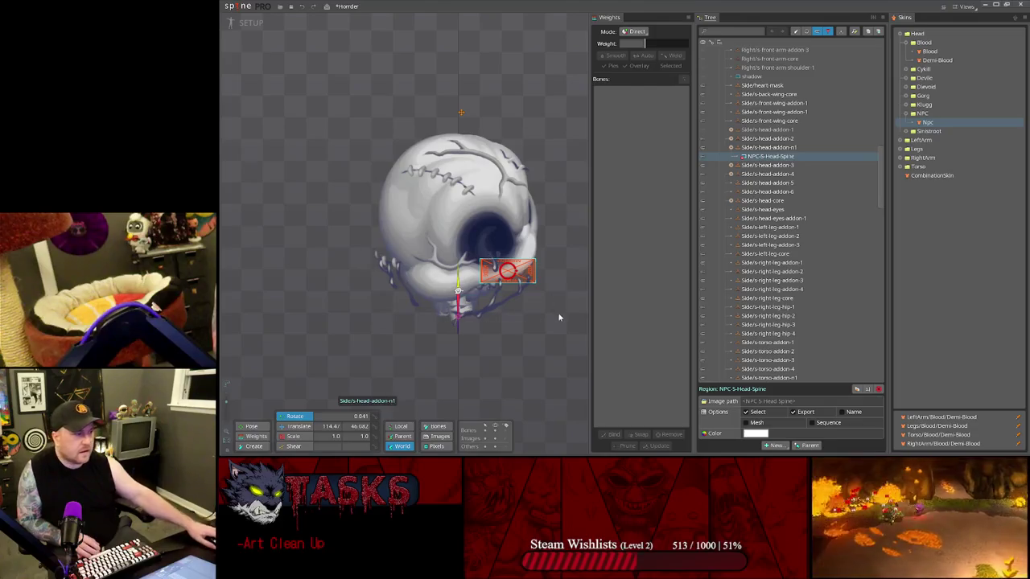
{"action": "double_click", "coordinate": [758, 158]}
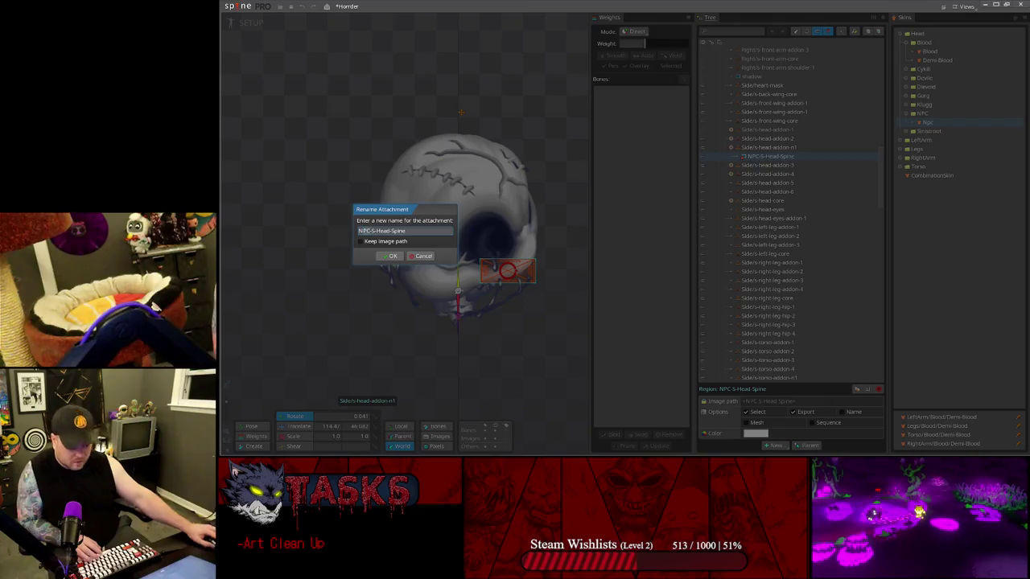
{"action": "double_click", "coordinate": [369, 232]}
{"action": "type", "text": "Npc"}
{"action": "key", "text": "Return"}
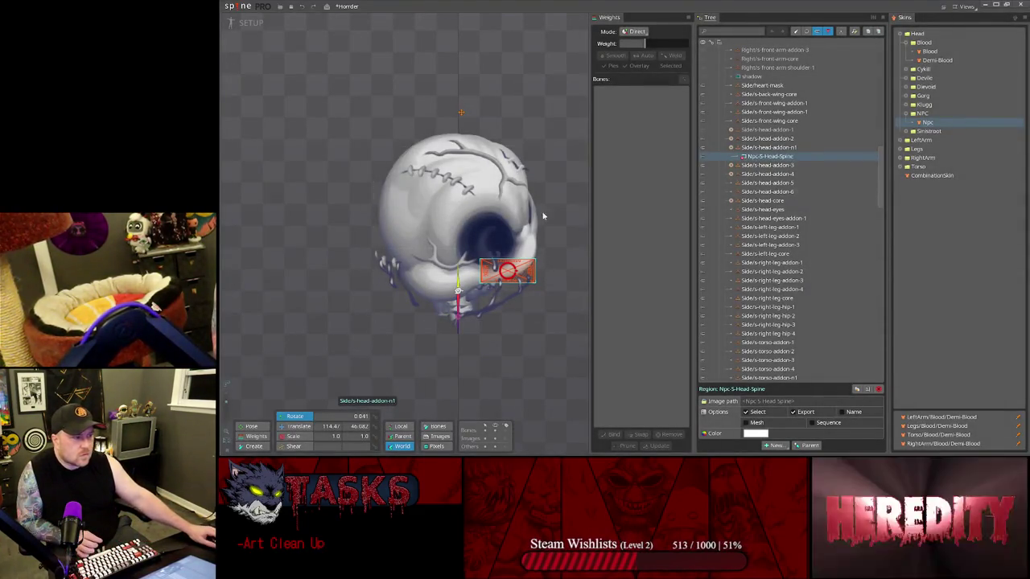
{"action": "key", "text": "super"}
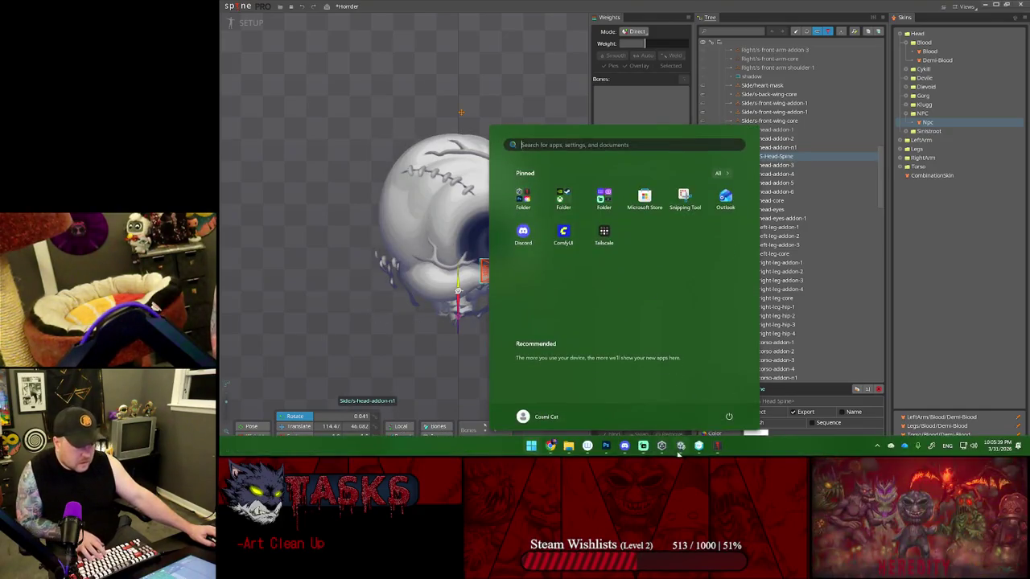
{"action": "mouse_move", "coordinate": [643, 446]}
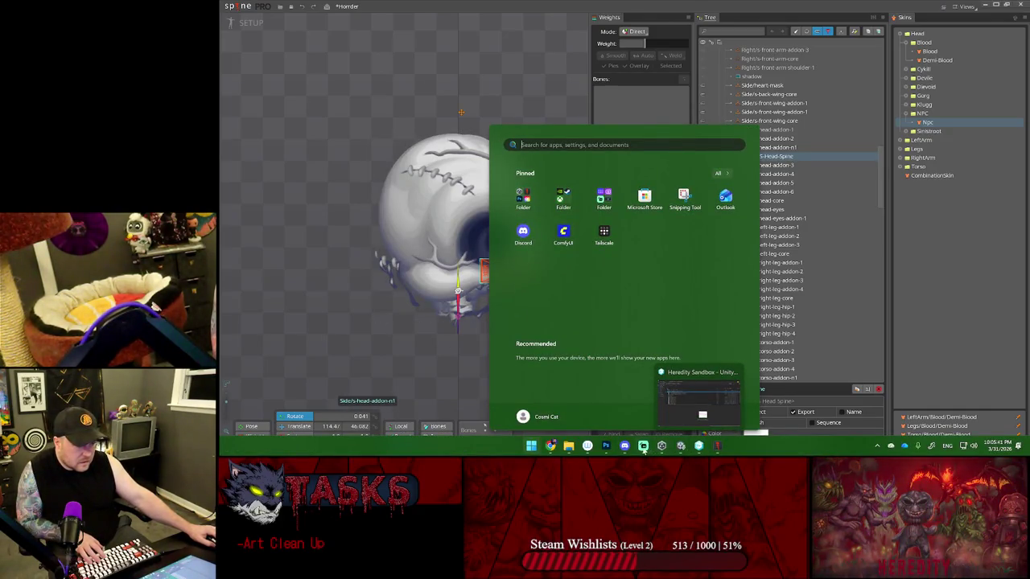
- In Photoshop, rename the NPC-S-Head-Spine layer and save Demi.psb, dismissing the nested-groups warning
{"action": "left_click", "coordinate": [606, 446]}
{"action": "left_click", "coordinate": [932, 366]}
{"action": "left_click", "coordinate": [939, 380]}
{"action": "double_click", "coordinate": [933, 381]}
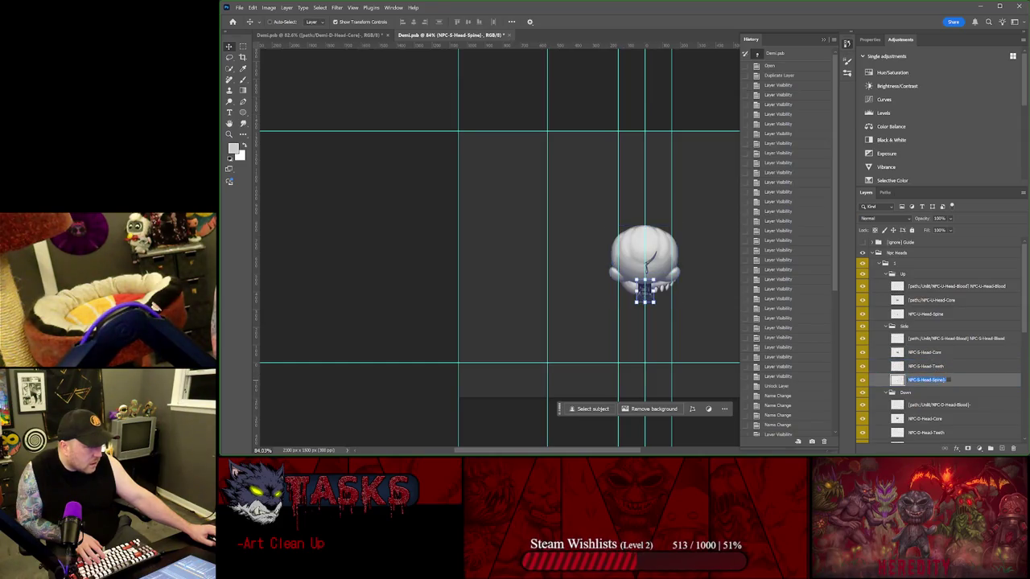
{"action": "key", "text": "Return"}
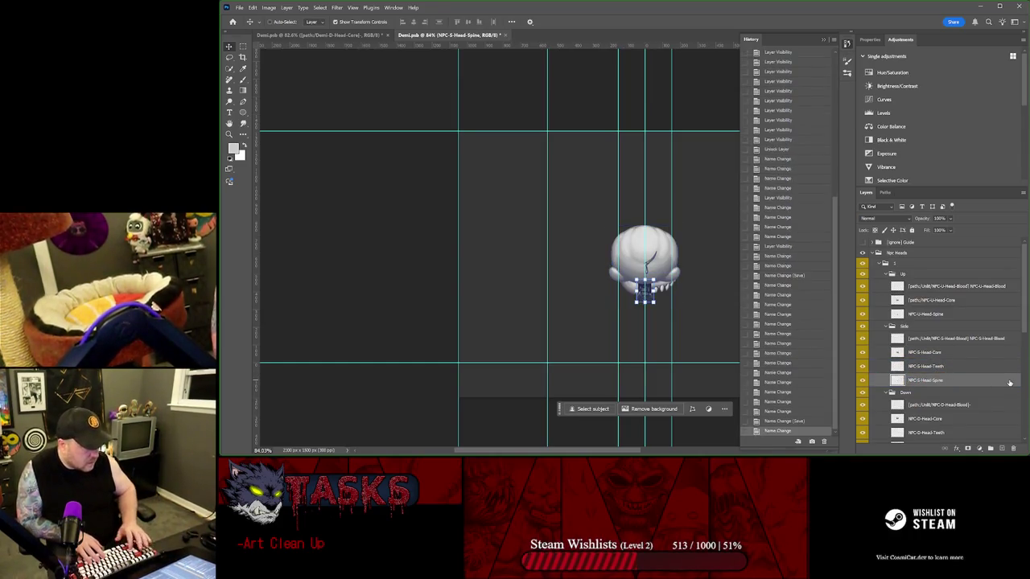
{"action": "left_click", "coordinate": [945, 368]}
{"action": "key", "text": "ctrl+s"}
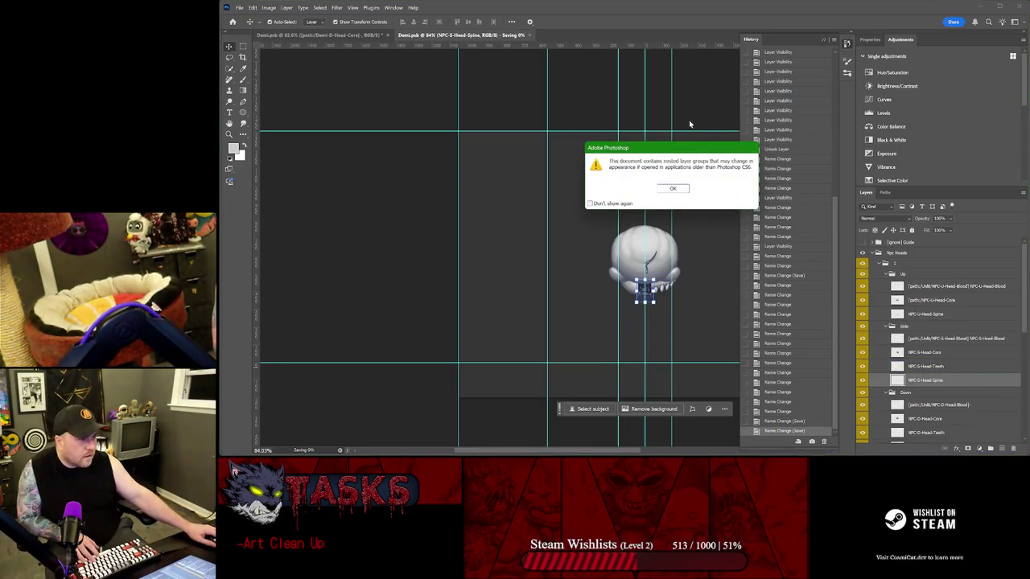
{"action": "left_click", "coordinate": [686, 189]}
- Run the PhotoshopToSpine export script on the layers and return to Spine
{"action": "left_click", "coordinate": [239, 7]}
{"action": "left_click", "coordinate": [379, 279]}
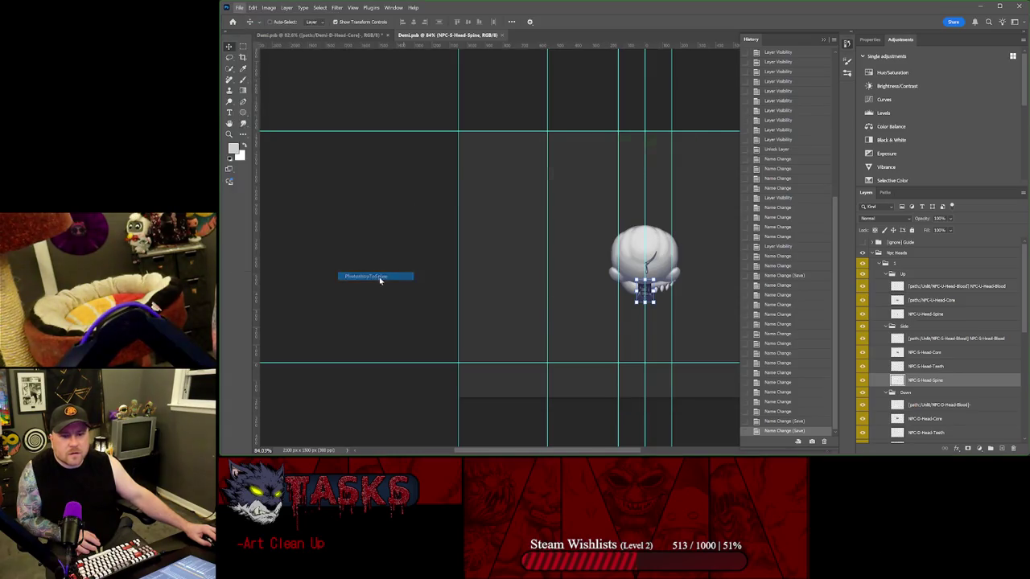
{"action": "left_click", "coordinate": [654, 291]}
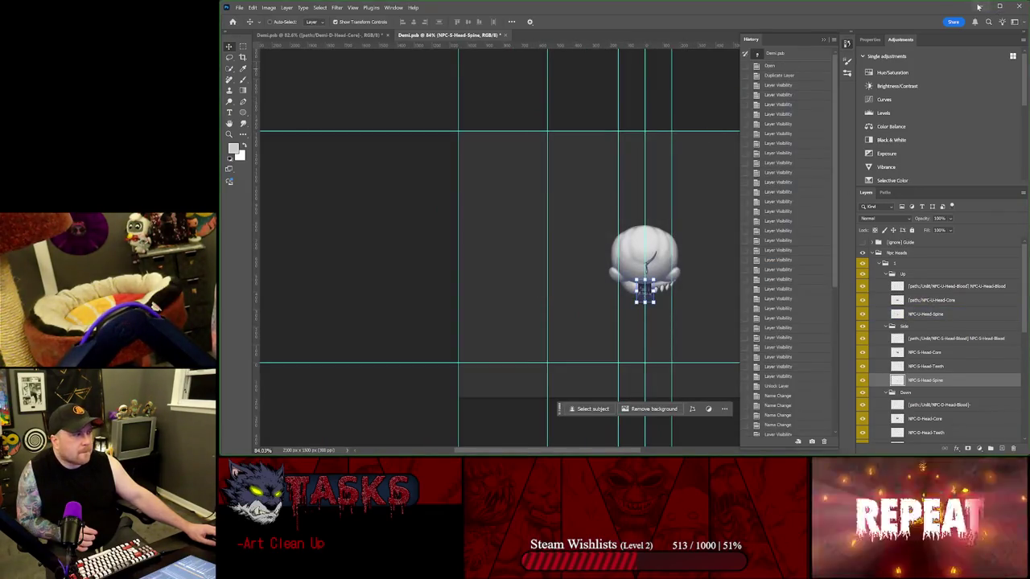
{"action": "key", "text": "alt+Tab"}
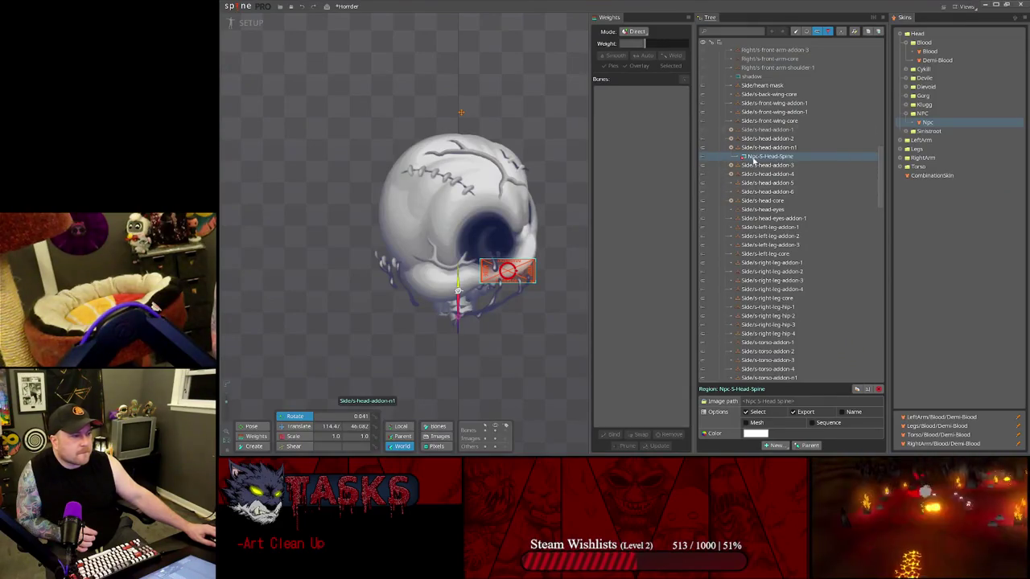
- Rename the selected attachment to NPC-S-Head-Spine
{"action": "double_click", "coordinate": [754, 160]}
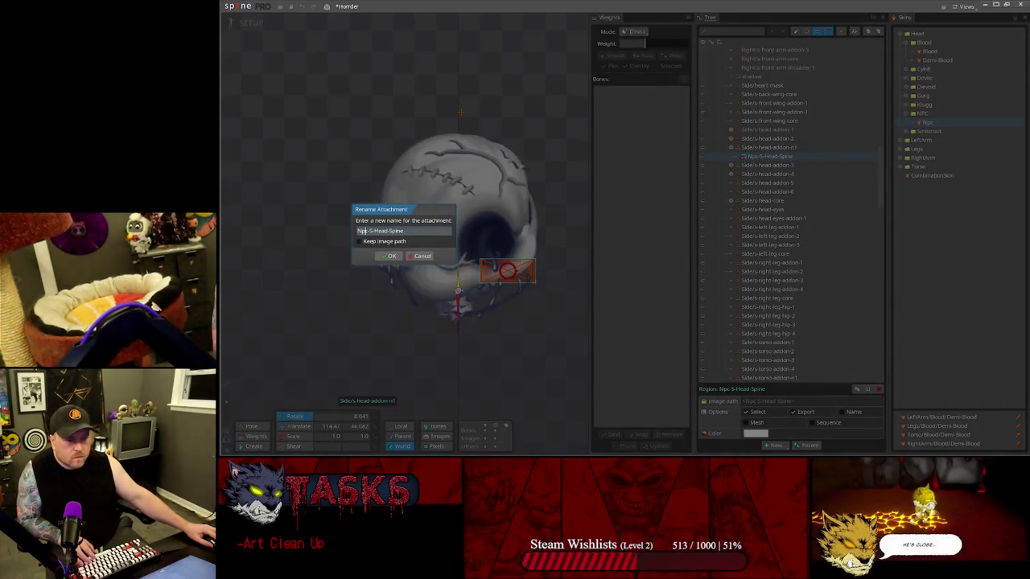
{"action": "type", "text": "NPC-S-Head-Spine"}
{"action": "key", "text": "Return"}
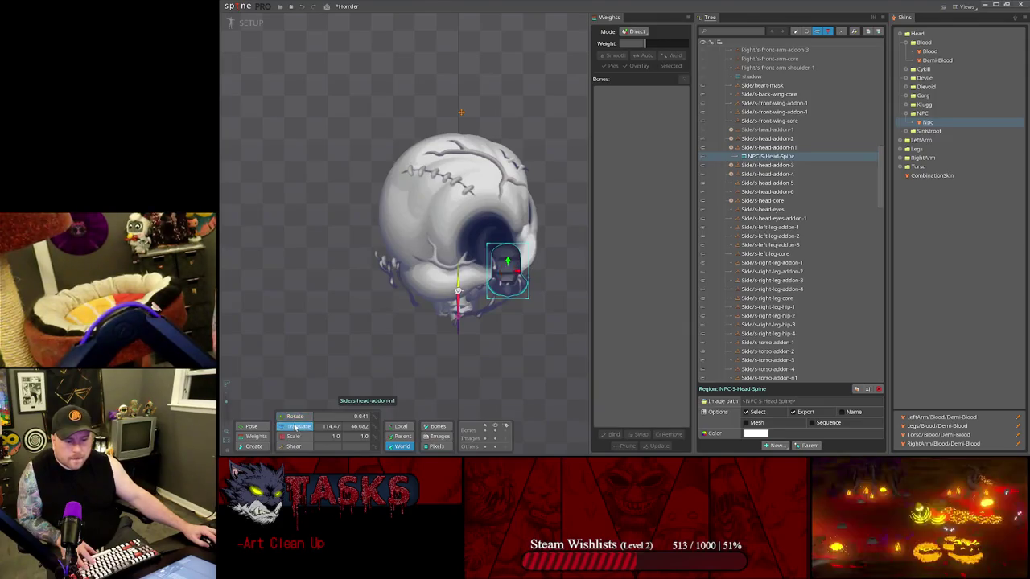
- Move the NPC-S-Head-Spine piece beneath the skull, to about 31.491, 43.499
{"action": "left_click_drag", "start_coordinate": [508, 282], "coordinate": [443, 318]}
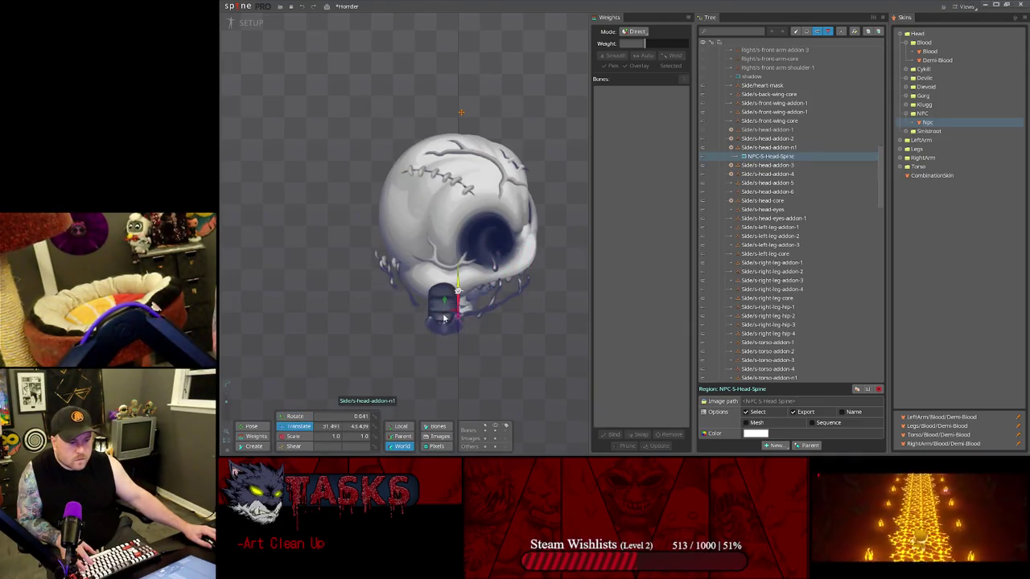
{"action": "scroll", "coordinate": [804, 233], "scroll_direction": "down", "scroll_amount": 5}
{"action": "scroll", "coordinate": [792, 250], "scroll_direction": "down", "scroll_amount": 5}
{"action": "scroll", "coordinate": [780, 241], "scroll_direction": "down", "scroll_amount": 5}
{"action": "scroll", "coordinate": [765, 230], "scroll_direction": "down", "scroll_amount": 5}
{"action": "scroll", "coordinate": [765, 229], "scroll_direction": "up", "scroll_amount": 3}
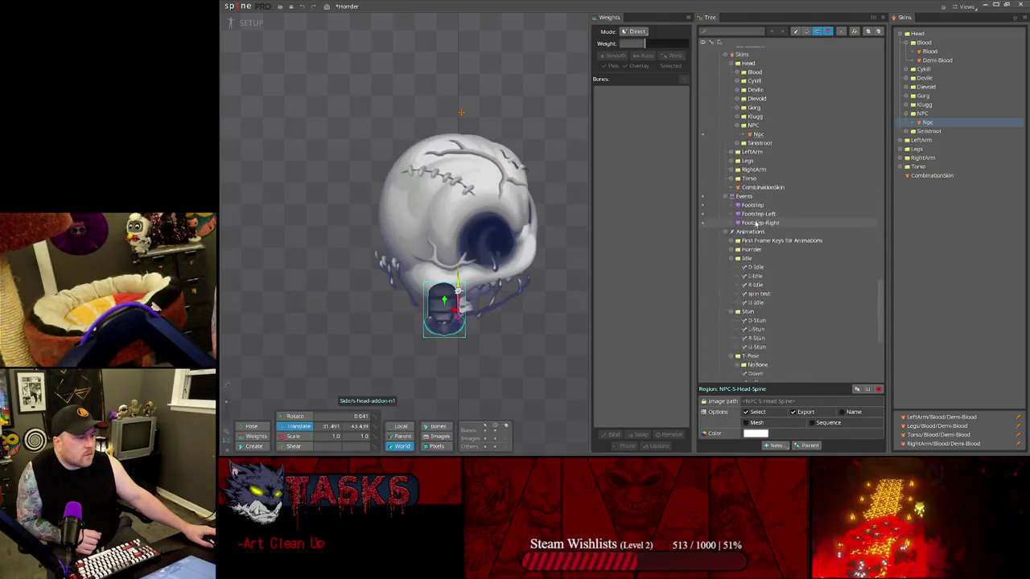
{"action": "scroll", "coordinate": [756, 241], "scroll_direction": "down", "scroll_amount": 5}
{"action": "scroll", "coordinate": [764, 233], "scroll_direction": "down", "scroll_amount": 5}
{"action": "scroll", "coordinate": [772, 226], "scroll_direction": "down", "scroll_amount": 5}
{"action": "scroll", "coordinate": [780, 212], "scroll_direction": "down", "scroll_amount": 5}
{"action": "scroll", "coordinate": [780, 209], "scroll_direction": "up", "scroll_amount": 5}
{"action": "scroll", "coordinate": [781, 201], "scroll_direction": "up", "scroll_amount": 5}
{"action": "scroll", "coordinate": [780, 193], "scroll_direction": "up", "scroll_amount": 5}
{"action": "scroll", "coordinate": [780, 185], "scroll_direction": "up", "scroll_amount": 5}
{"action": "scroll", "coordinate": [780, 185], "scroll_direction": "up", "scroll_amount": 5}
{"action": "scroll", "coordinate": [782, 177], "scroll_direction": "up", "scroll_amount": 5}
{"action": "scroll", "coordinate": [781, 176], "scroll_direction": "down", "scroll_amount": 2}
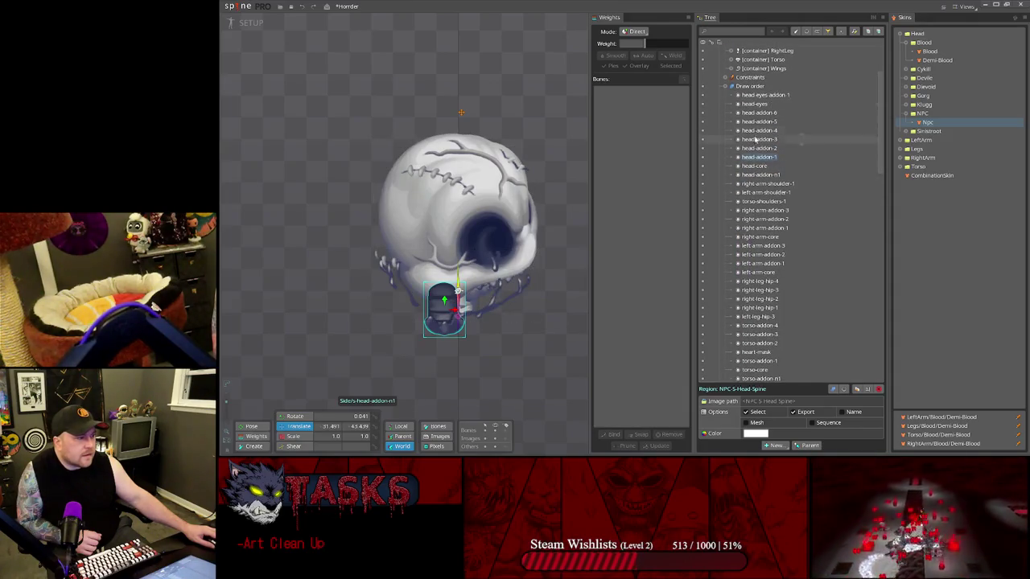
{"action": "left_click", "coordinate": [761, 175]}
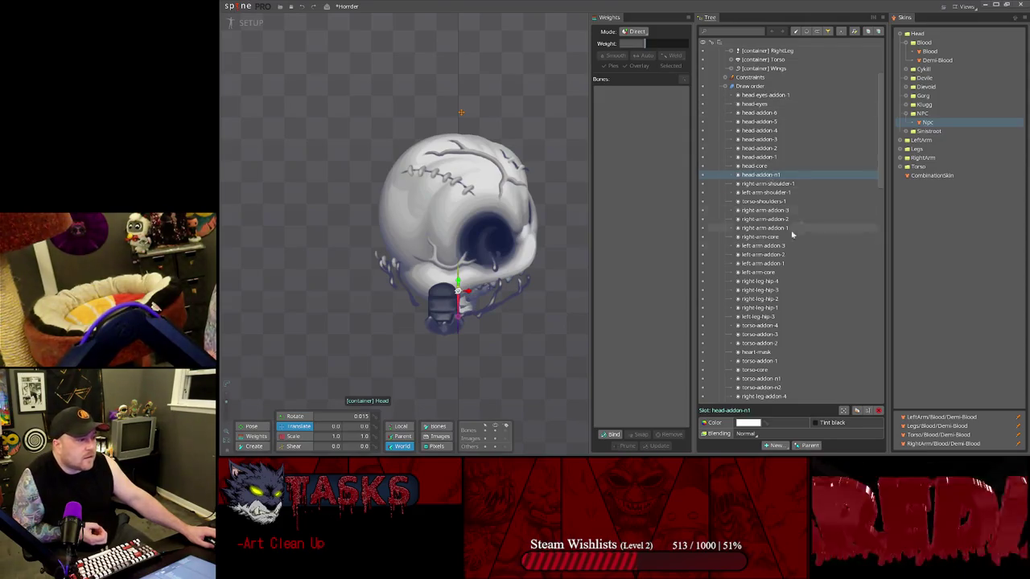
{"action": "scroll", "coordinate": [758, 183], "scroll_direction": "up", "scroll_amount": 3}
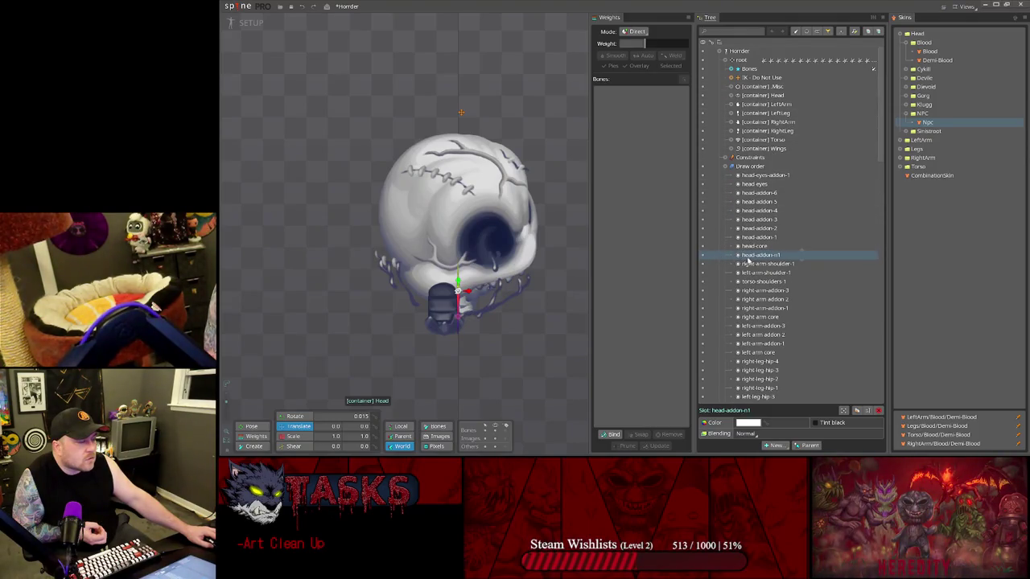
{"action": "mouse_move", "coordinate": [763, 257]}
{"action": "left_mouse_down"}
{"action": "mouse_move", "coordinate": [769, 247]}
{"action": "mouse_move", "coordinate": [766, 264]}
{"action": "left_mouse_up"}
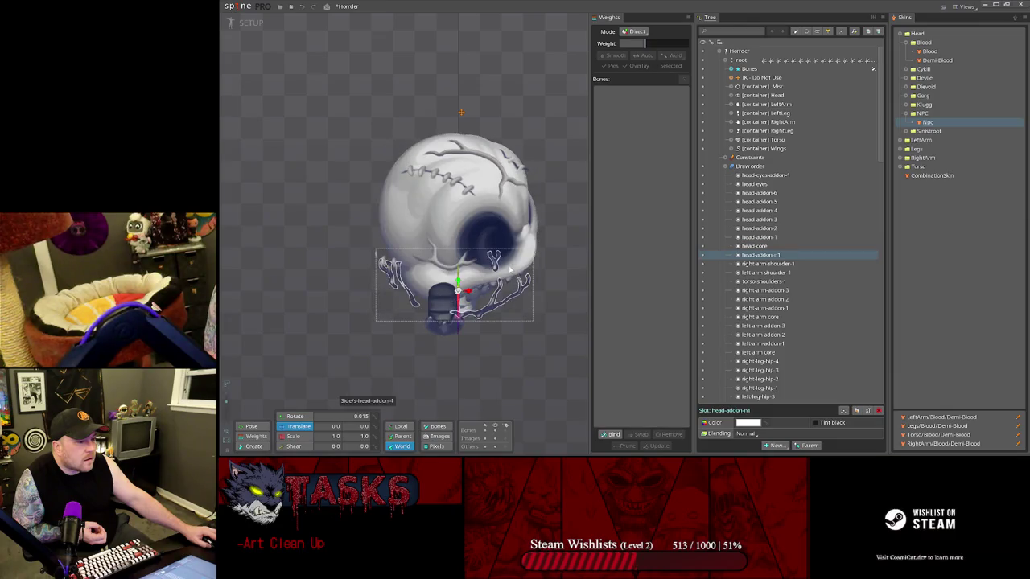
{"action": "scroll", "coordinate": [768, 255], "scroll_direction": "down", "scroll_amount": 3}
{"action": "scroll", "coordinate": [768, 255], "scroll_direction": "down", "scroll_amount": 2}
{"action": "scroll", "coordinate": [768, 254], "scroll_direction": "down", "scroll_amount": 3}
{"action": "scroll", "coordinate": [768, 254], "scroll_direction": "down", "scroll_amount": 2}
{"action": "scroll", "coordinate": [769, 254], "scroll_direction": "up", "scroll_amount": 2}
{"action": "scroll", "coordinate": [792, 248], "scroll_direction": "up", "scroll_amount": 2}
{"action": "scroll", "coordinate": [770, 155], "scroll_direction": "up", "scroll_amount": 2}
{"action": "scroll", "coordinate": [764, 120], "scroll_direction": "up", "scroll_amount": 2}
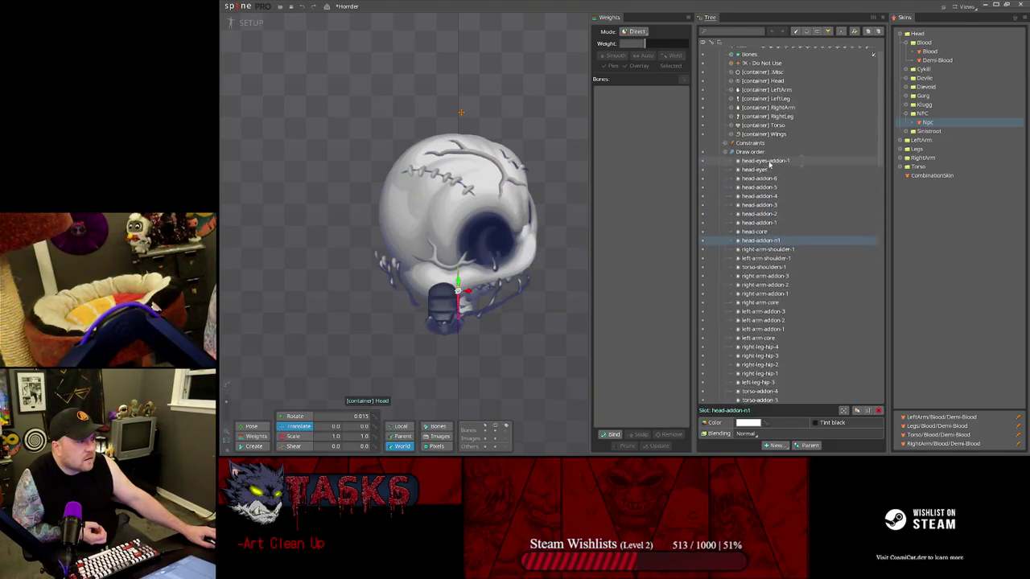
{"action": "scroll", "coordinate": [752, 93], "scroll_direction": "up", "scroll_amount": 2}
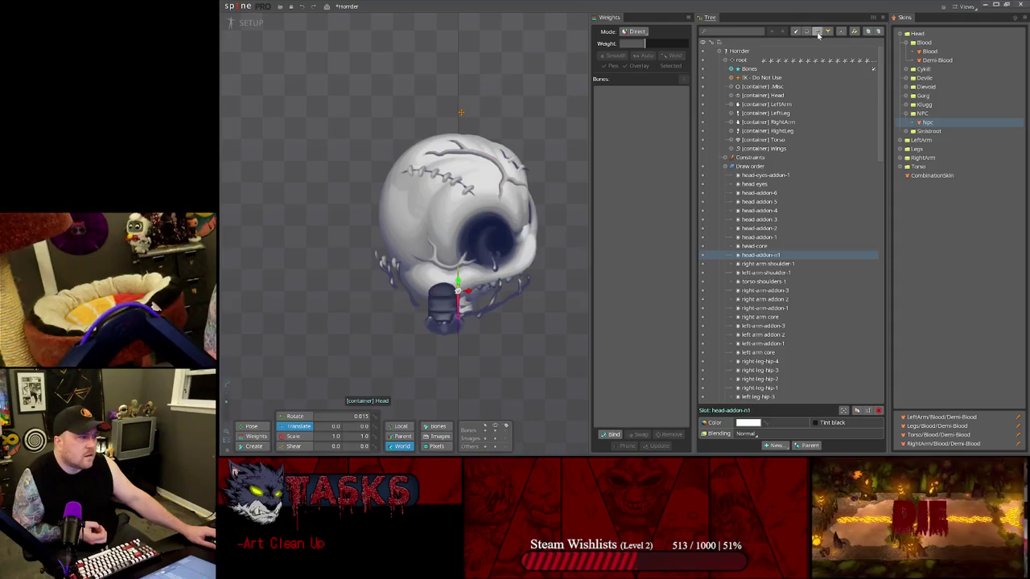
- List image attachments in the tree and inspect NPC-S-Head-Spine and head-addon-2's Demi-S-Head-Veins mesh
{"action": "left_click", "coordinate": [818, 32]}
{"action": "scroll", "coordinate": [761, 191], "scroll_direction": "down", "scroll_amount": 5}
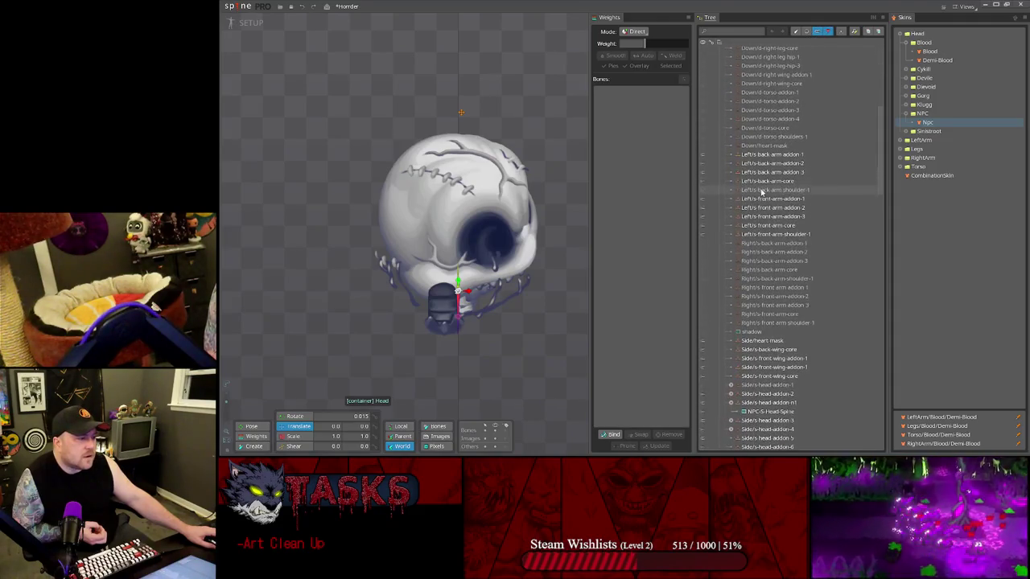
{"action": "scroll", "coordinate": [757, 210], "scroll_direction": "down", "scroll_amount": 2}
{"action": "scroll", "coordinate": [744, 241], "scroll_direction": "down", "scroll_amount": 2}
{"action": "scroll", "coordinate": [740, 251], "scroll_direction": "down", "scroll_amount": 1}
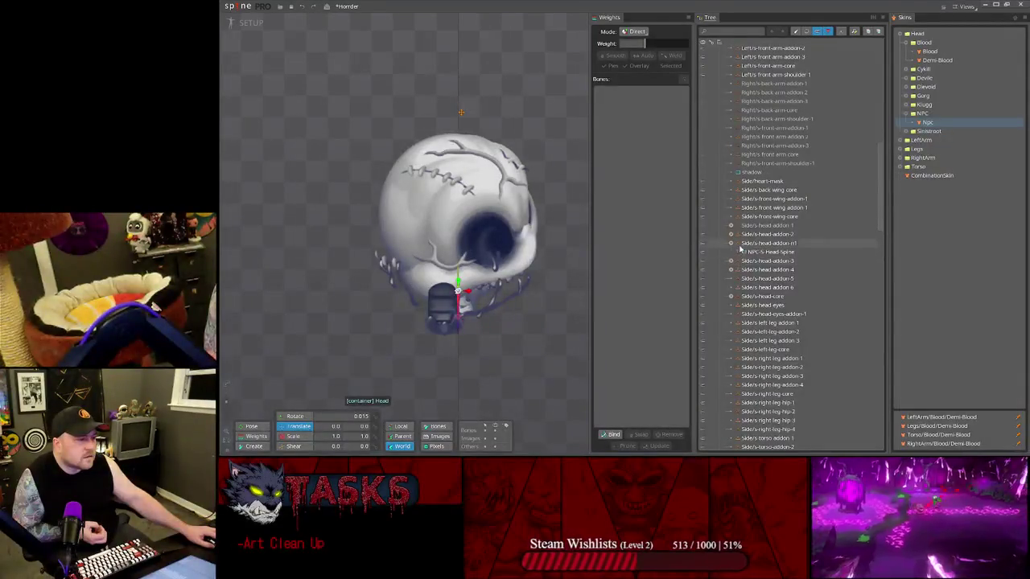
{"action": "left_click", "coordinate": [753, 251]}
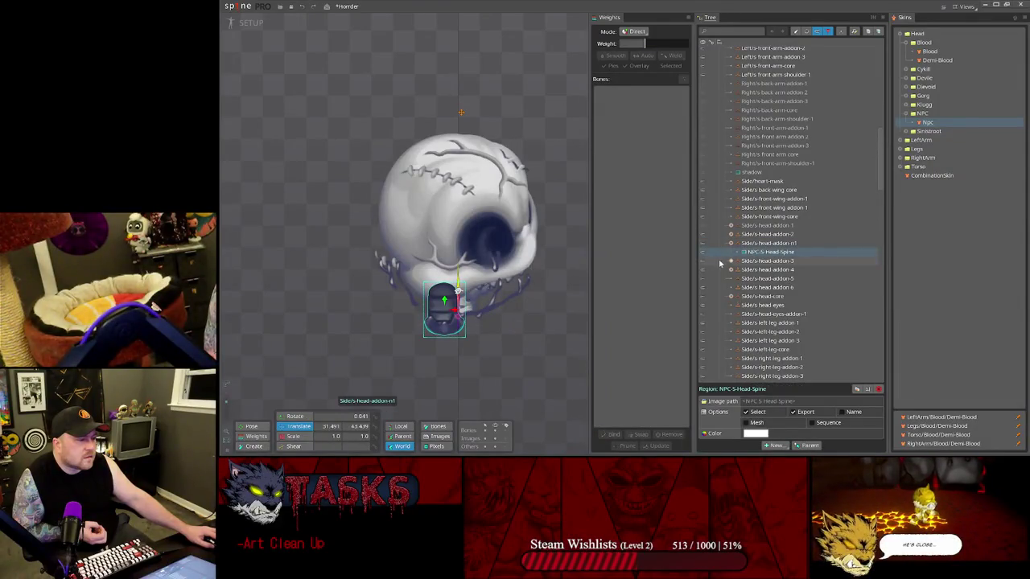
{"action": "left_click", "coordinate": [732, 234]}
{"action": "left_click", "coordinate": [758, 243]}
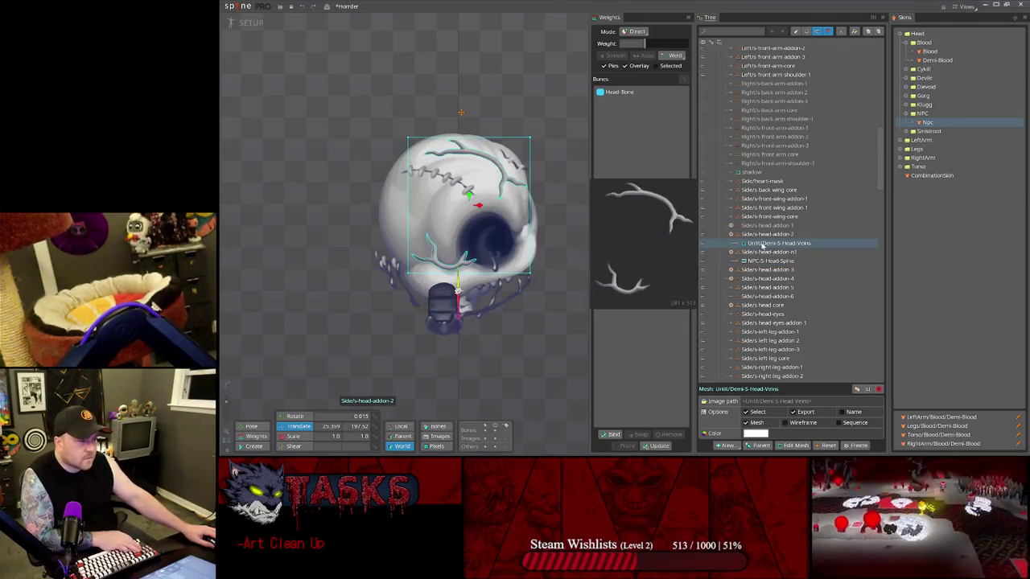
- Check head-addon-1 and NPC-S-Head-Spine visibility and select the head-addon-n1 skin placeholder
{"action": "left_click", "coordinate": [732, 226]}
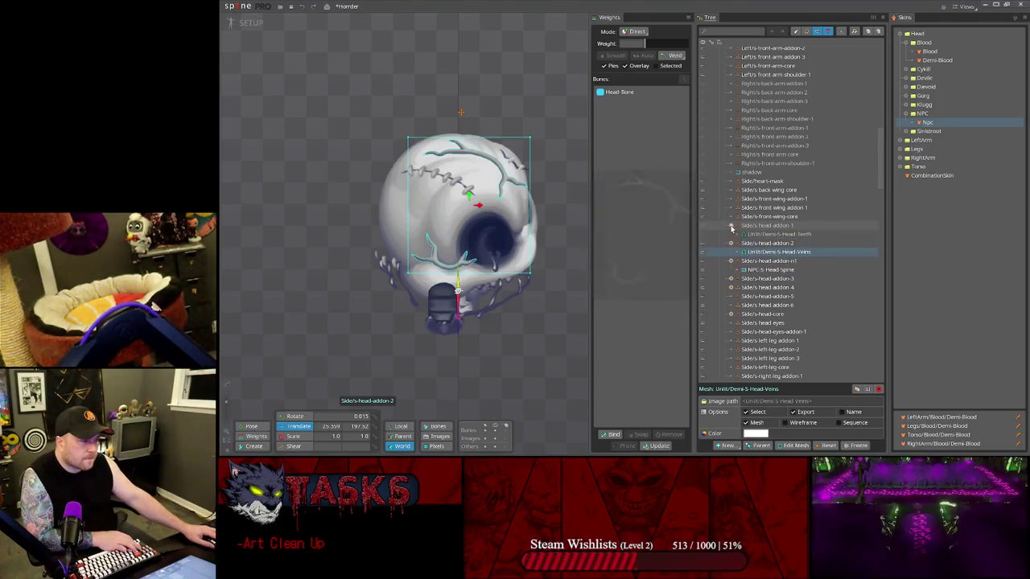
{"action": "left_click", "coordinate": [705, 228]}
{"action": "left_click", "coordinate": [705, 229]}
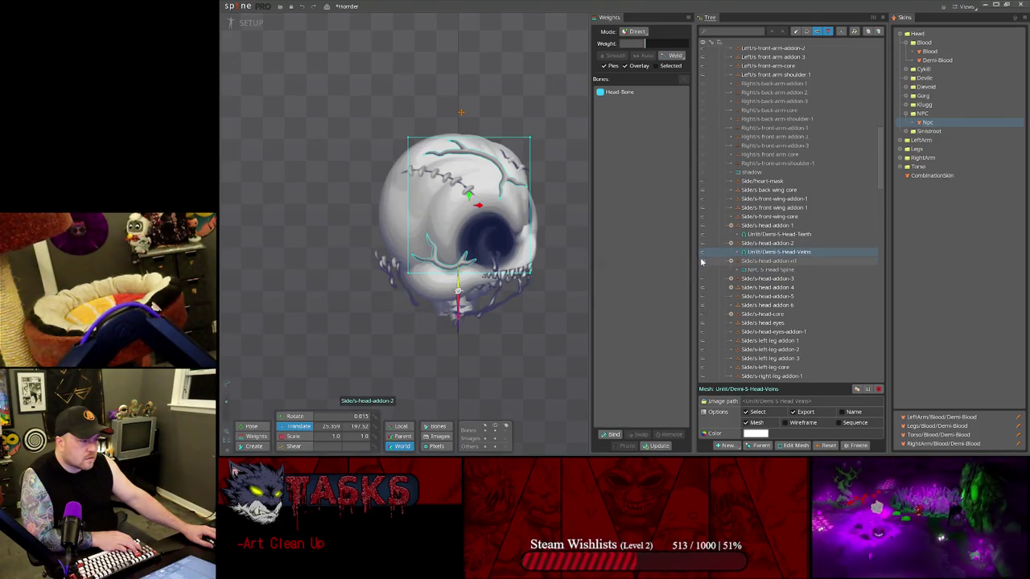
{"action": "left_click", "coordinate": [702, 261]}
{"action": "left_click", "coordinate": [770, 262]}
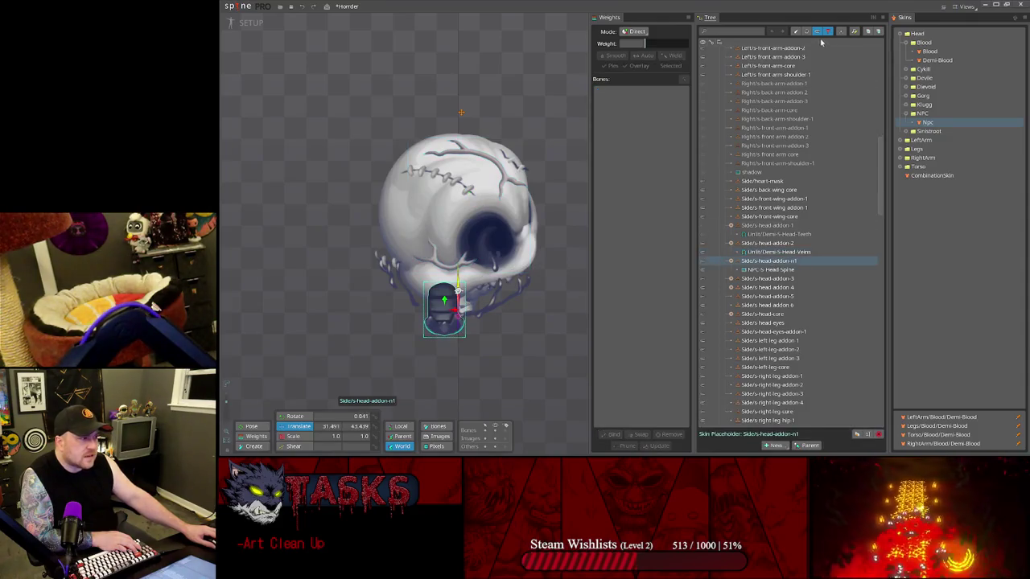
- Expand the Head container and its head-addon-n1, head-addon-6 and head-addon-5 bones
{"action": "scroll", "coordinate": [801, 199], "scroll_direction": "down", "scroll_amount": 5}
{"action": "scroll", "coordinate": [800, 202], "scroll_direction": "up", "scroll_amount": 3}
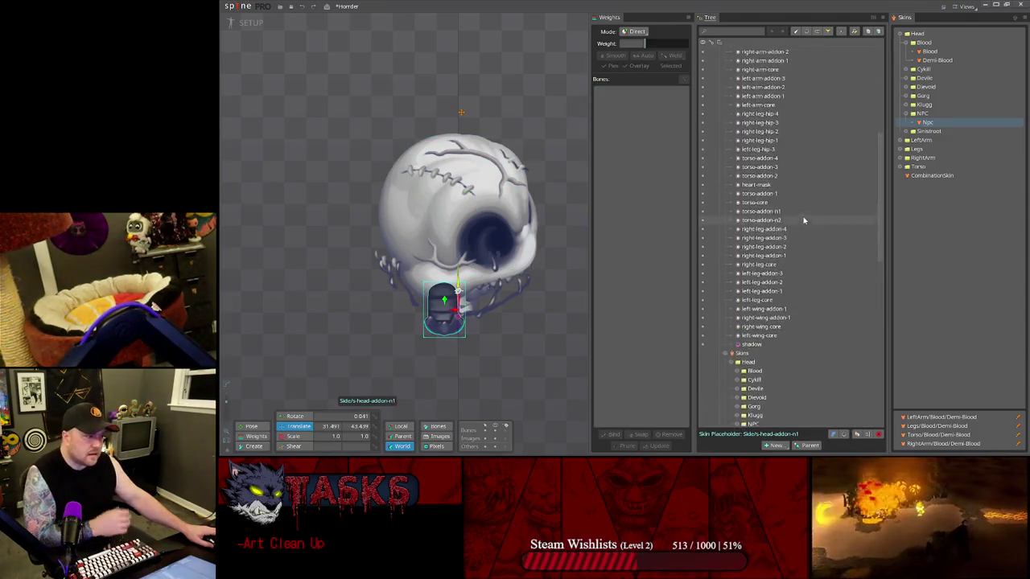
{"action": "scroll", "coordinate": [802, 216], "scroll_direction": "up", "scroll_amount": 5}
{"action": "scroll", "coordinate": [789, 193], "scroll_direction": "up", "scroll_amount": 3}
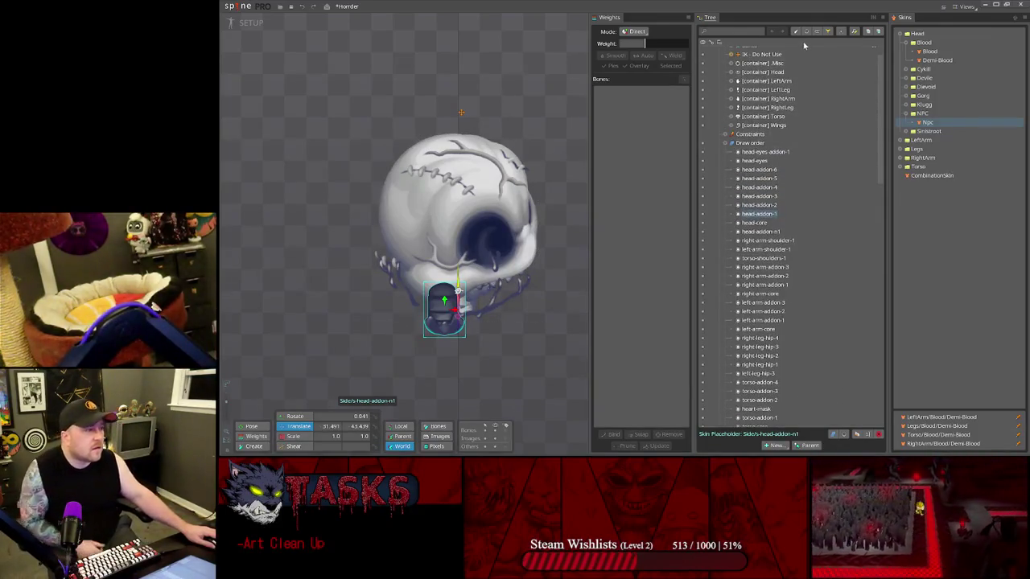
{"action": "scroll", "coordinate": [752, 177], "scroll_direction": "up", "scroll_amount": 2}
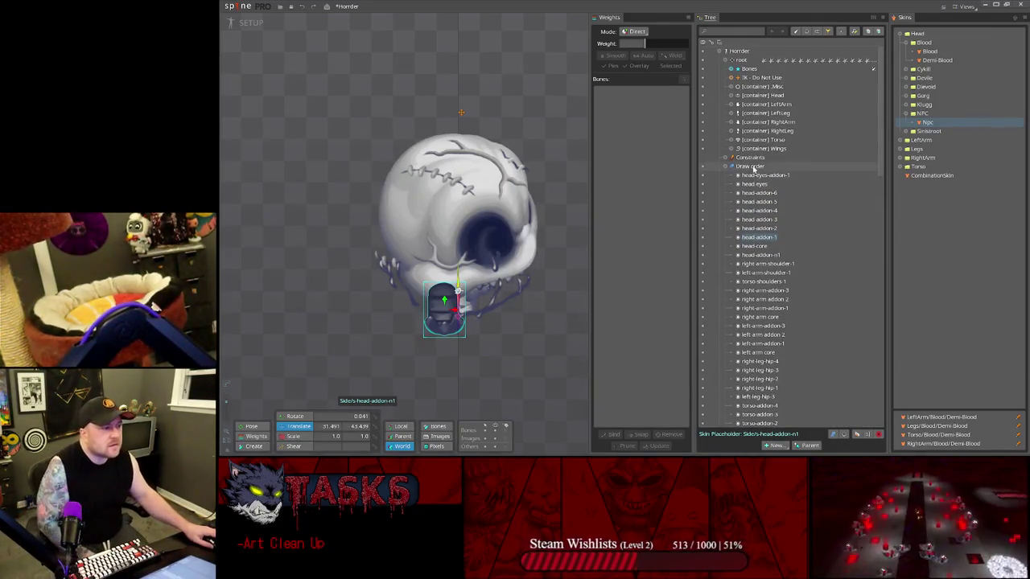
{"action": "left_click", "coordinate": [730, 95]}
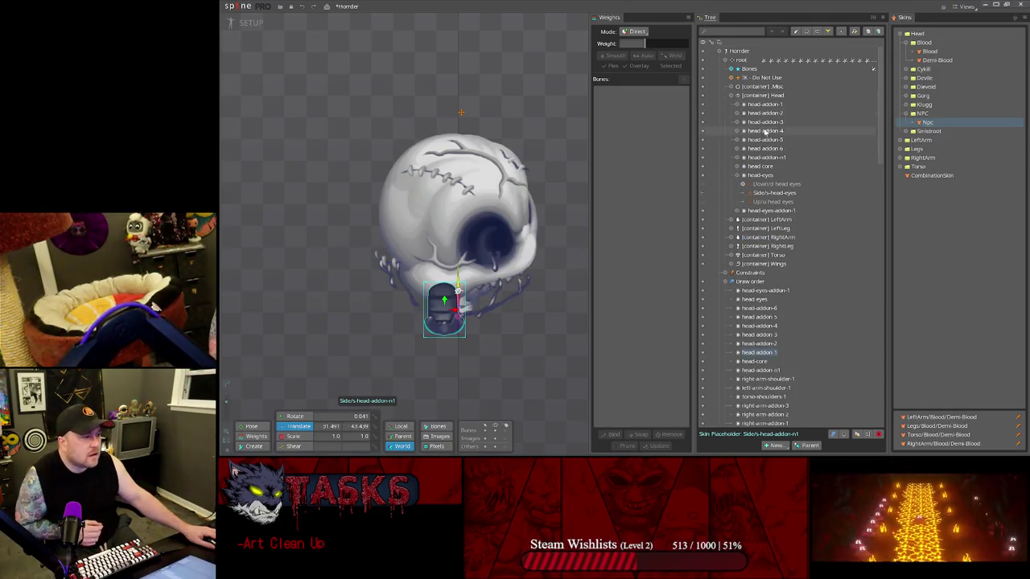
{"action": "left_click", "coordinate": [737, 157]}
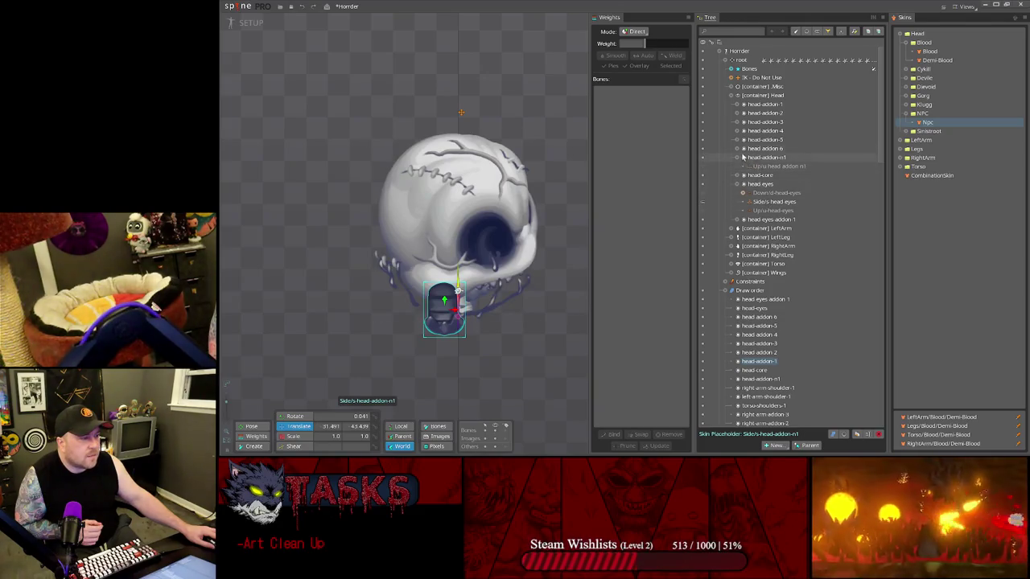
{"action": "left_click", "coordinate": [737, 148]}
{"action": "left_click", "coordinate": [736, 139]}
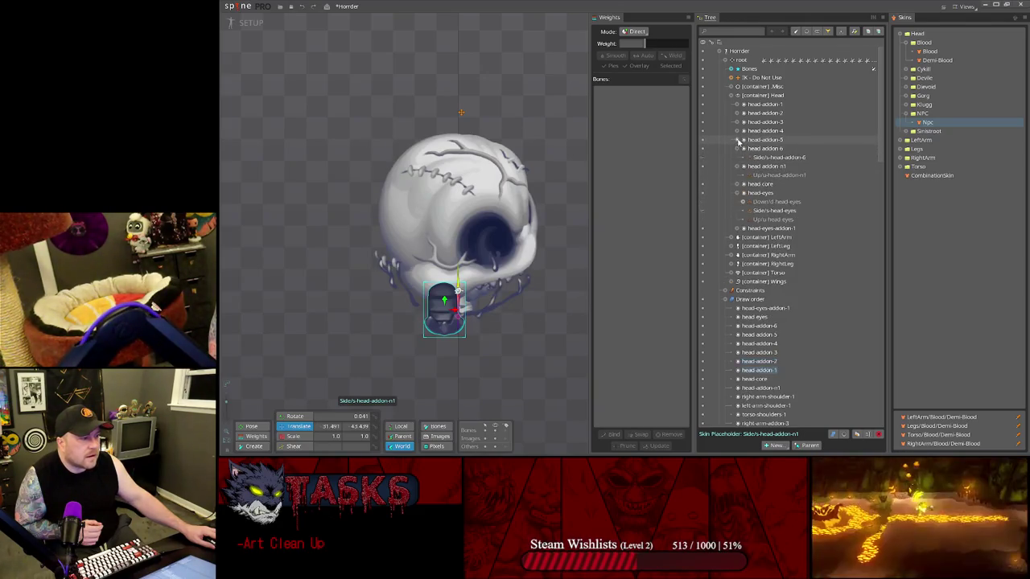